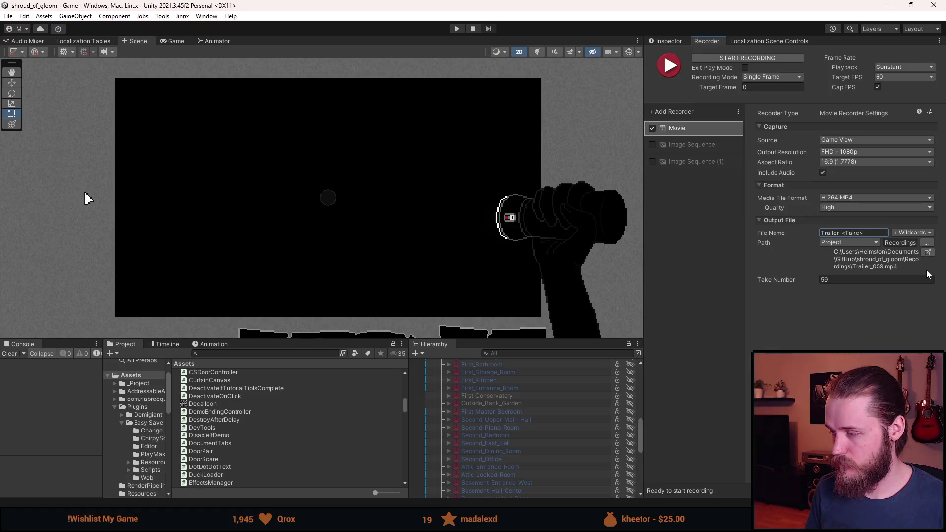
Keep the Movie recorder file name as Trailer_<Take> and start Play mode.
key("Return")
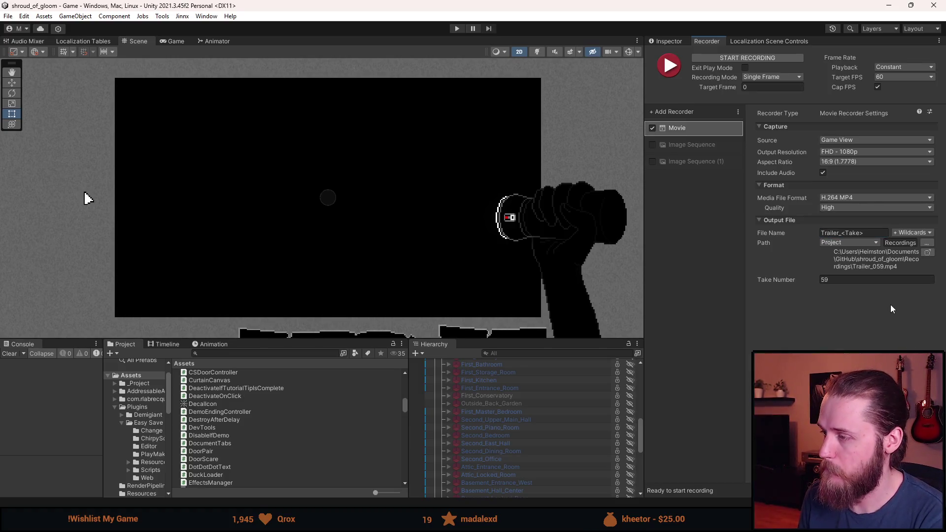
left_click(923, 234)
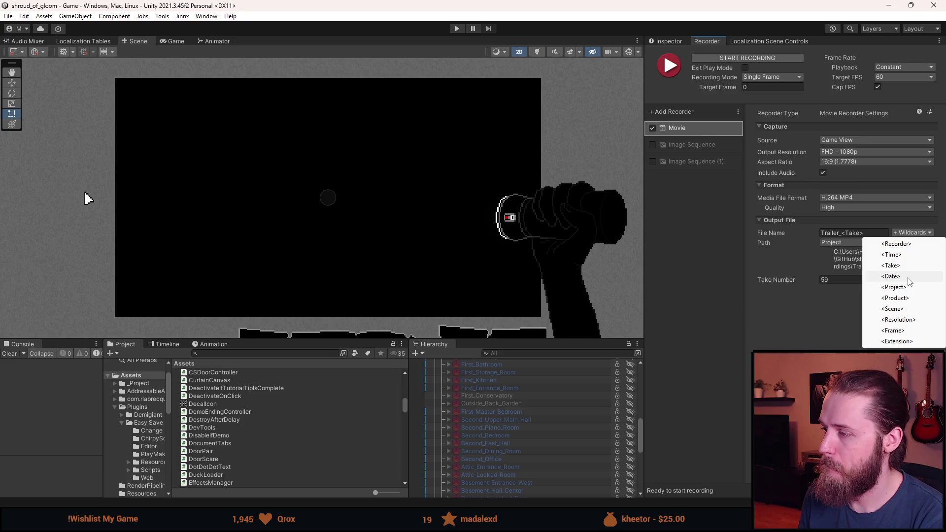
left_click(854, 304)
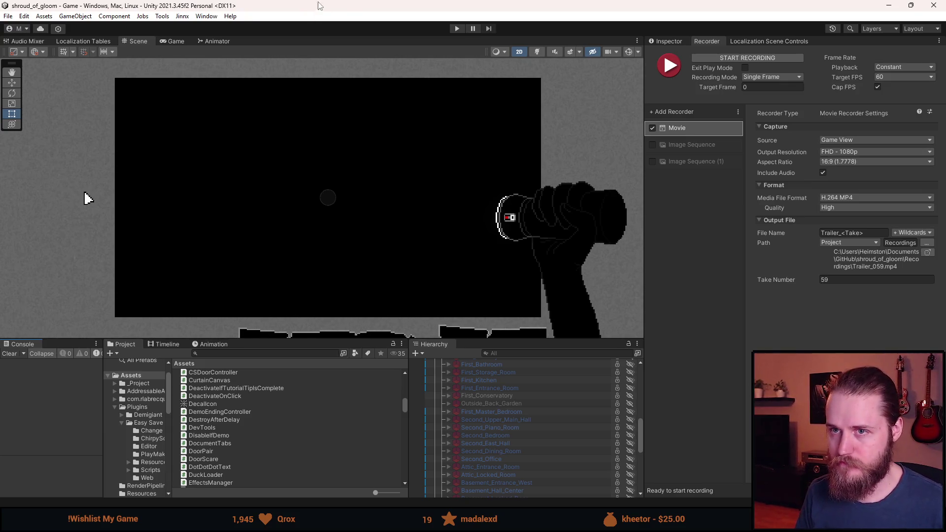
left_click(457, 29)
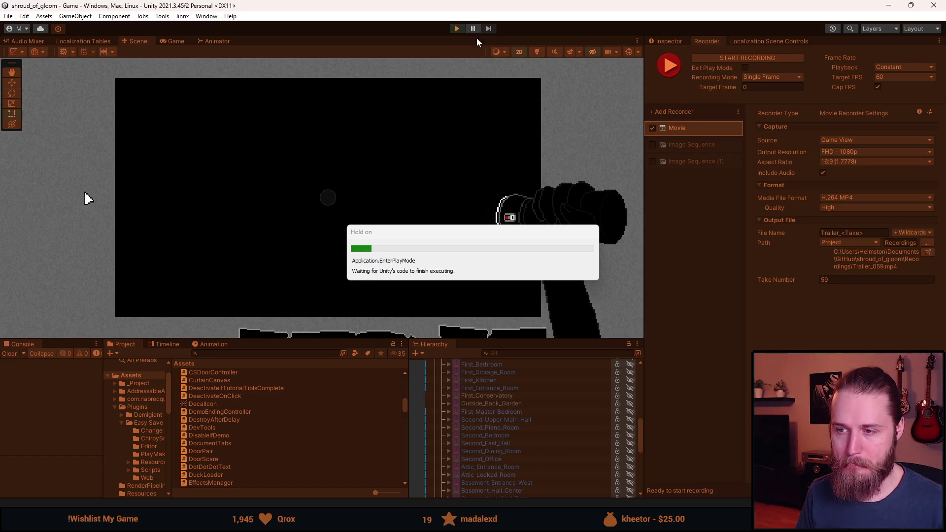
Save and quit to the game's main menu and open Settings > Video.
key("Escape")
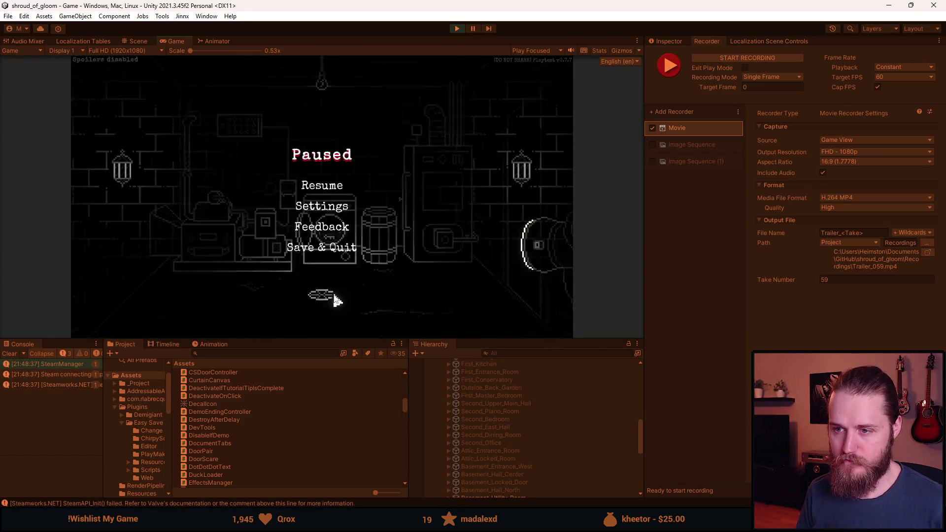
left_click(338, 249)
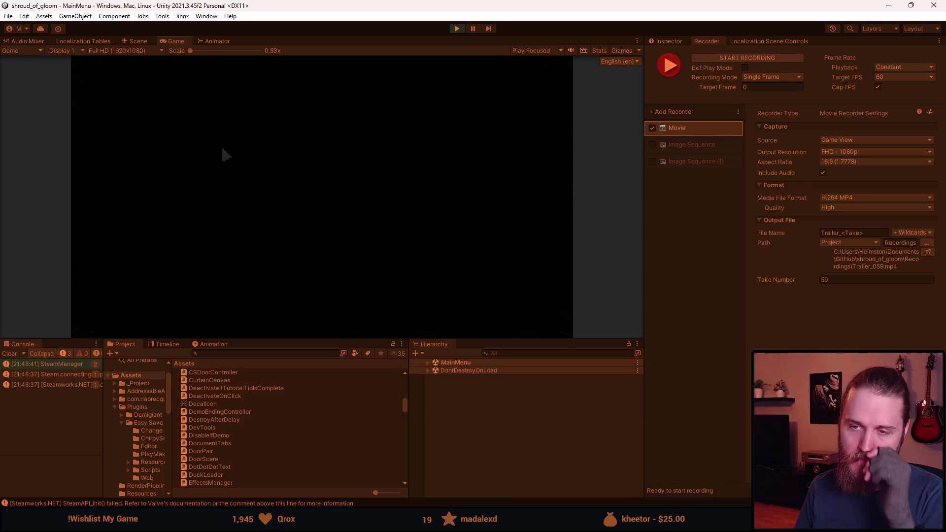
left_click(199, 240)
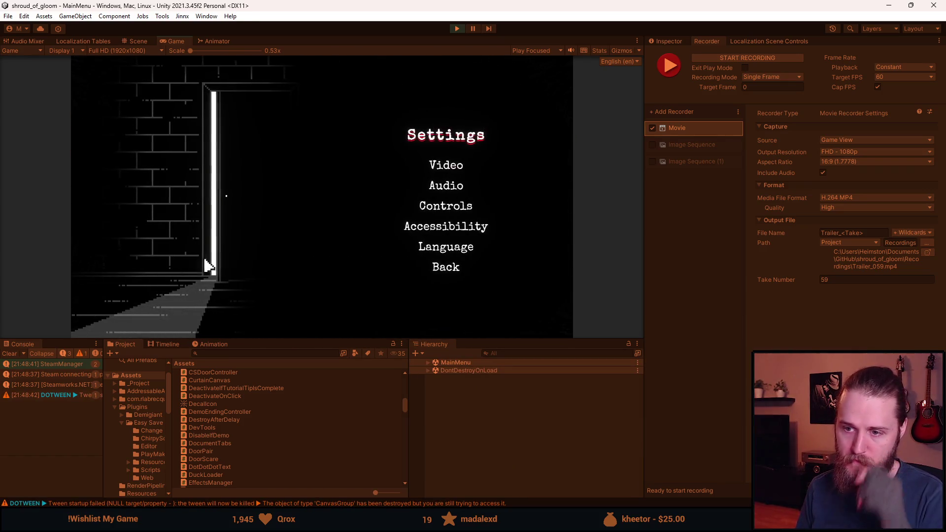
left_click_drag(304, 339, 304, 449)
left_click(490, 210)
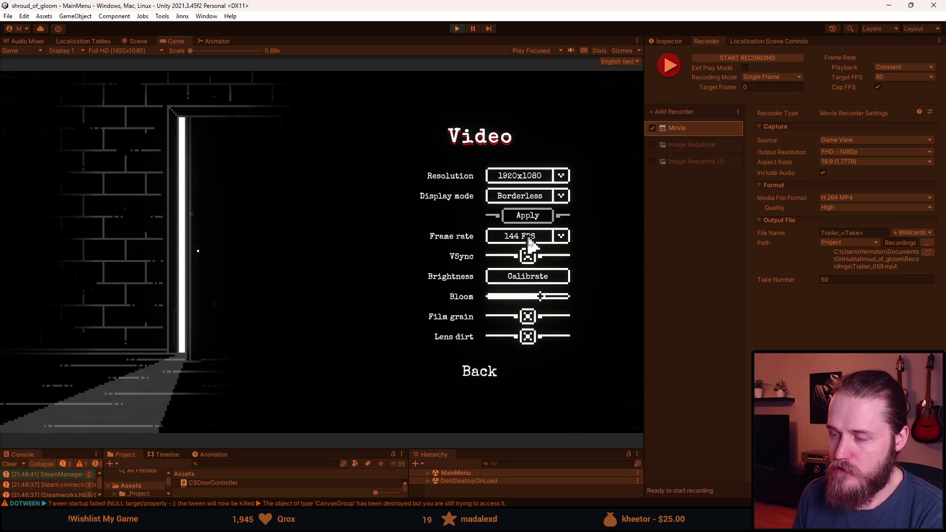
Try the Unlimited frame rate, then set it back to 144 FPS.
left_click(532, 241)
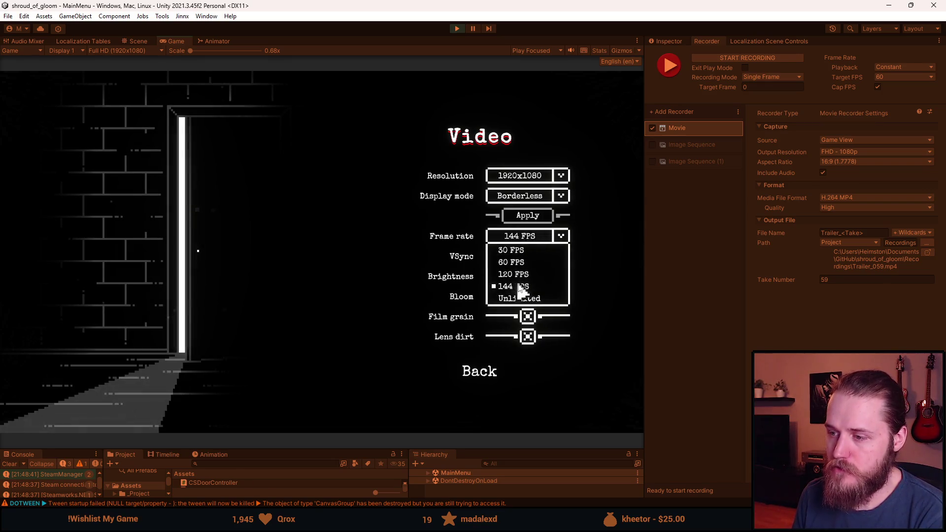
left_click(512, 300)
left_click(521, 238)
left_click(521, 285)
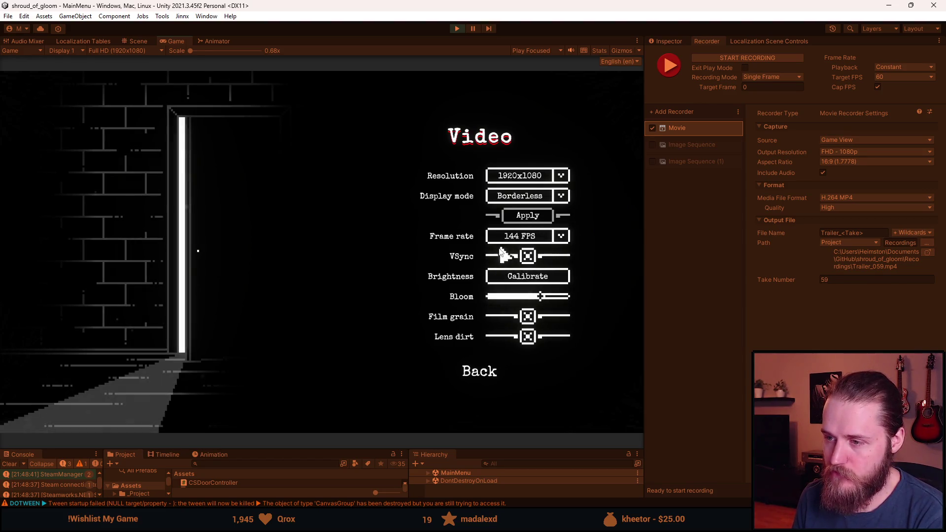
Recalibrate the screen brightness, apply it, and return to the Settings menu.
left_click(511, 277)
mouse_move(510, 328)
left_mouse_down()
mouse_move(484, 334)
mouse_move(512, 333)
mouse_move(505, 335)
left_mouse_up()
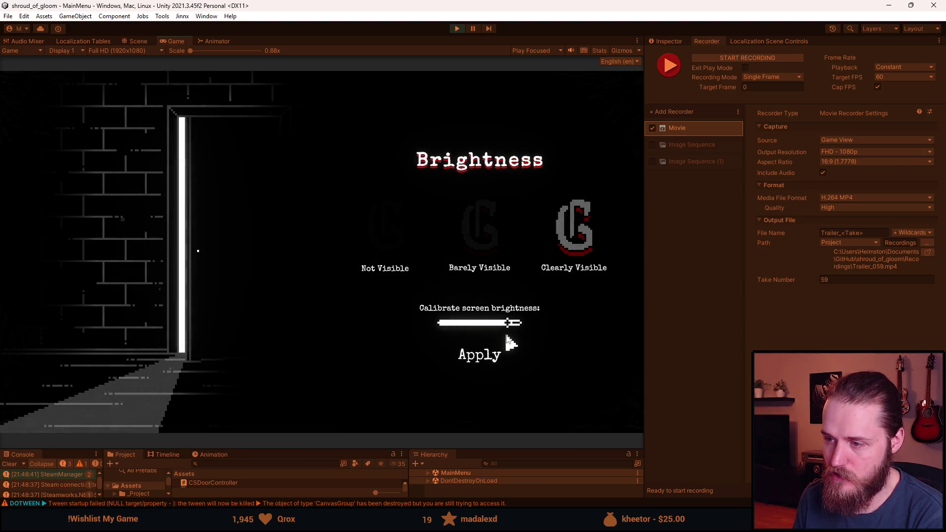
left_click(490, 354)
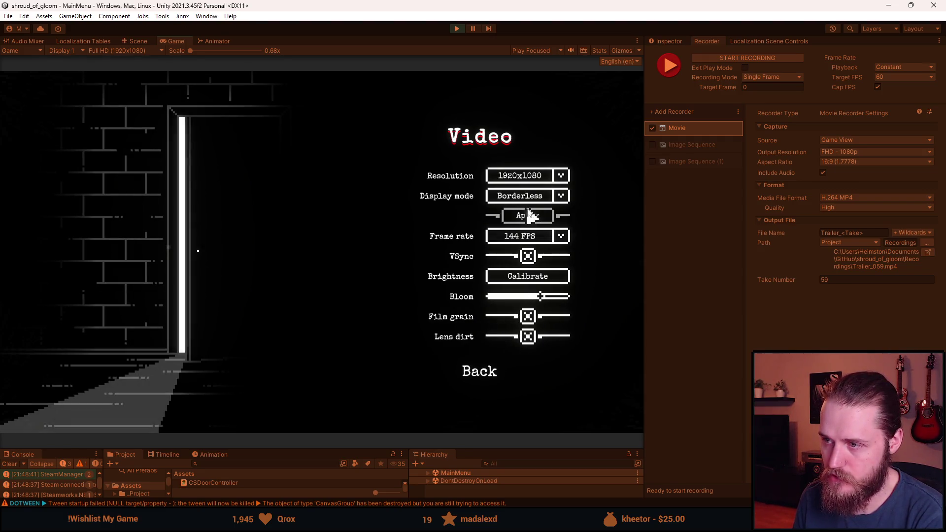
left_click(480, 379)
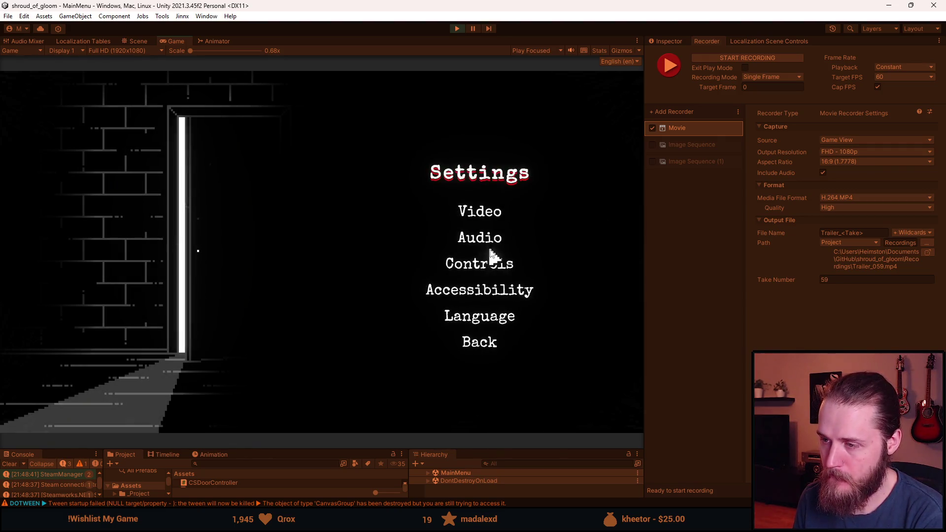
Turn on walking animations in Accessibility, then look at the Controls page.
left_click(491, 302)
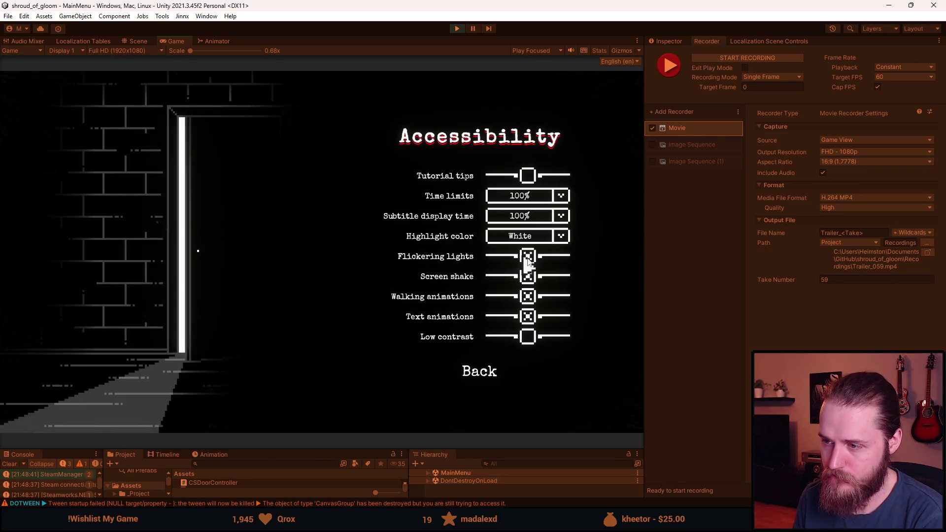
left_click(528, 291)
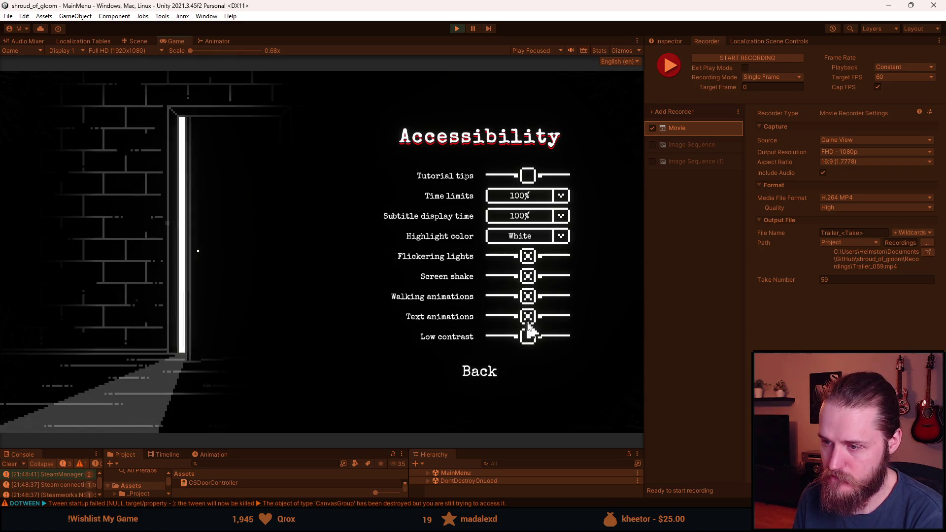
left_click(476, 375)
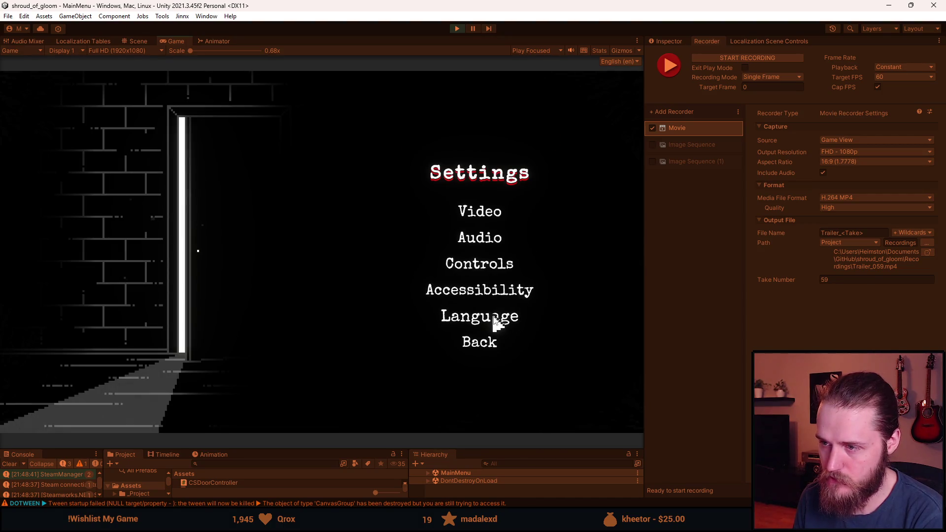
left_click(482, 274)
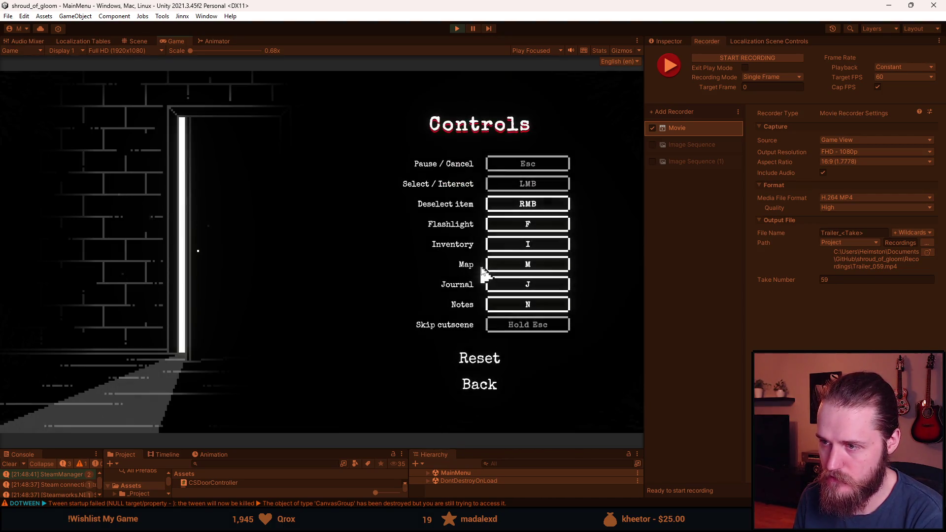
left_click(484, 390)
Raise master volume to maximum, drop ambience to zero, and return to the title menu.
left_click(498, 241)
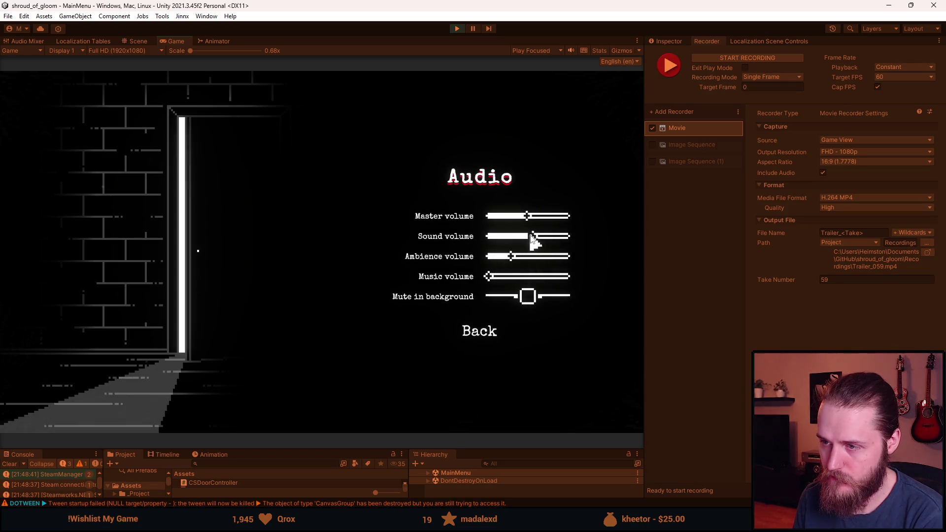
left_click_drag(529, 220, 596, 245)
left_click_drag(511, 257, 466, 270)
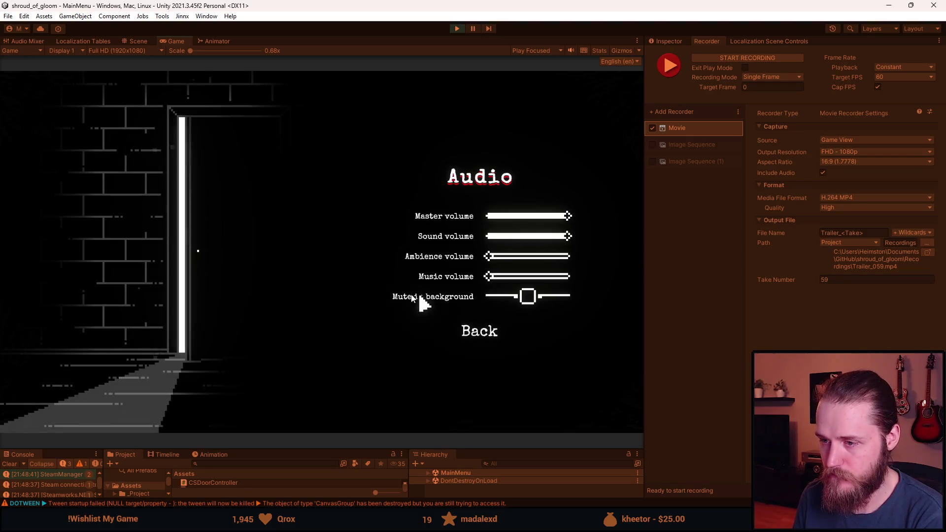
left_click(481, 342)
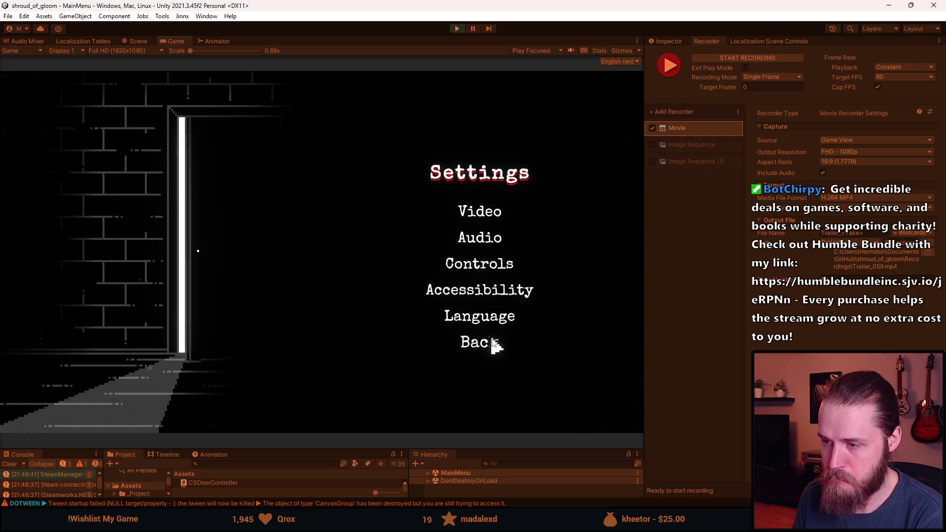
left_click(488, 345)
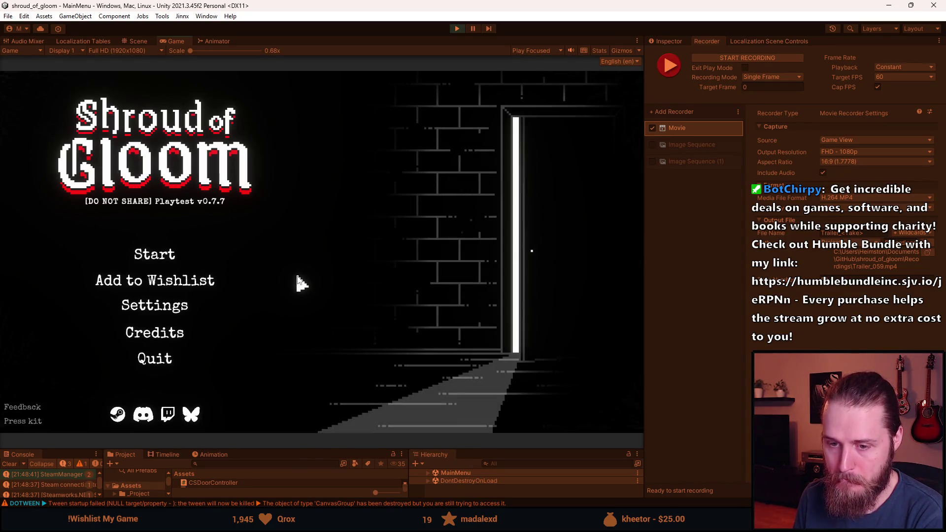
Start a new game in empty save slot 2 and pause it at the night drive.
left_click(160, 264)
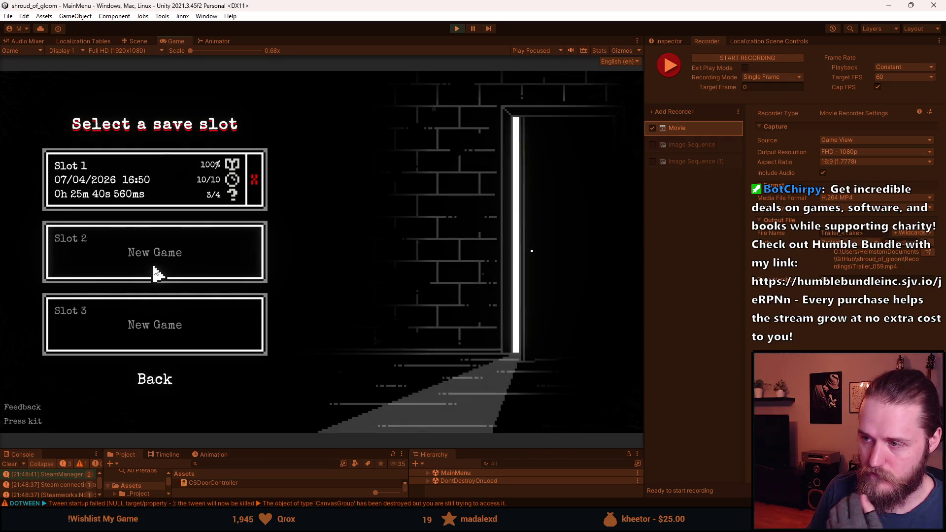
left_click(154, 268)
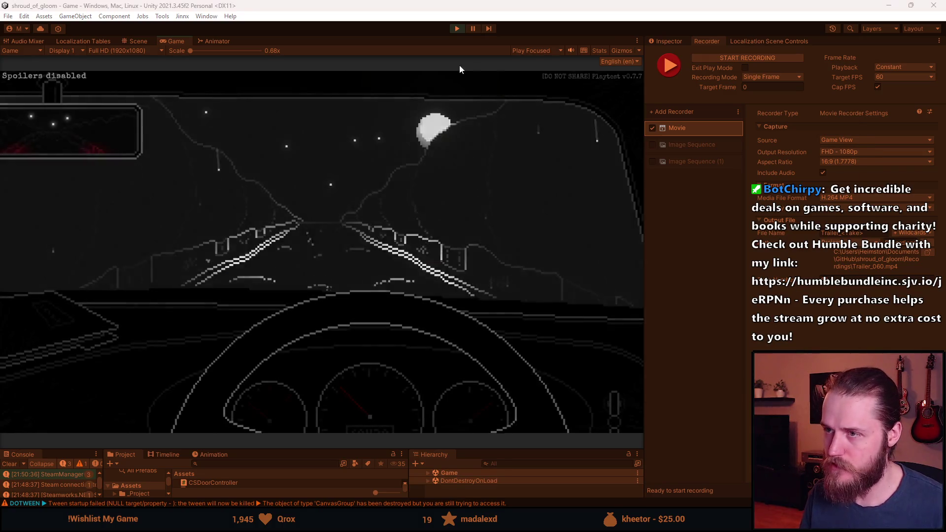
left_click(473, 31)
Switch to the Scene view to see the frozen night-drive frame.
left_click(745, 88)
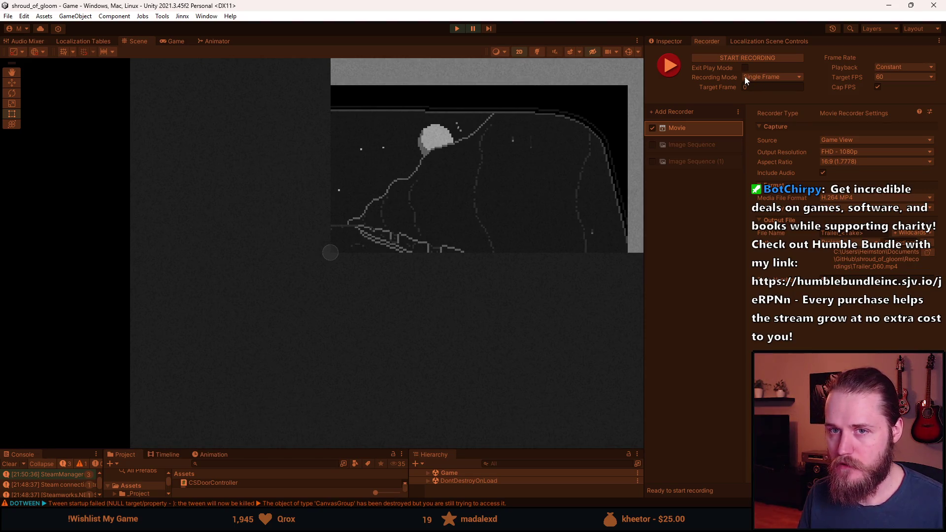
scroll(427, 330, "up", 1)
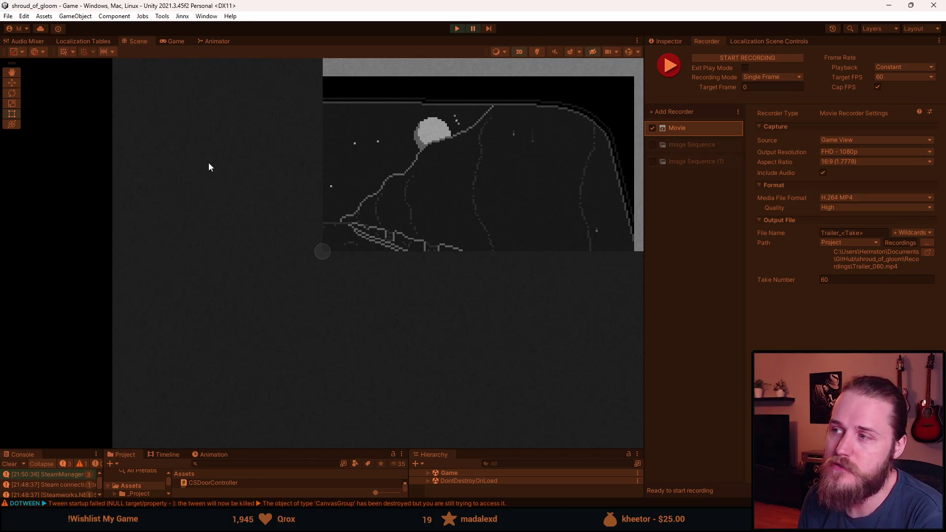
Stop the game, set the Movie recorder's Recording Mode to Manual, and restart Play mode.
left_click(457, 29)
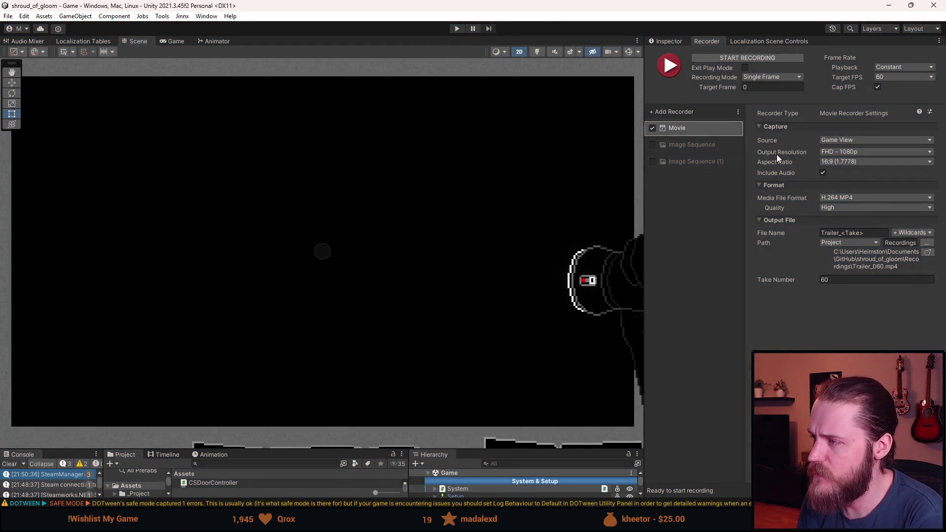
left_click(790, 77)
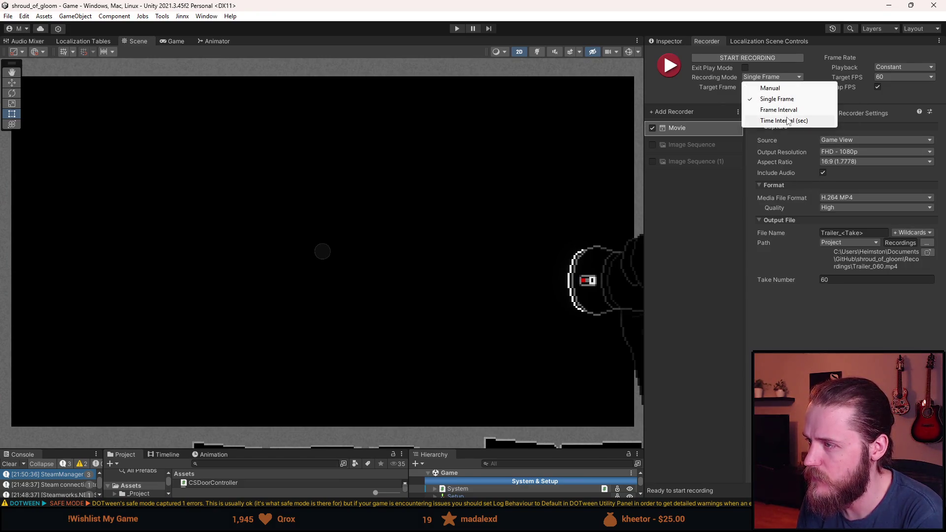
left_click(779, 88)
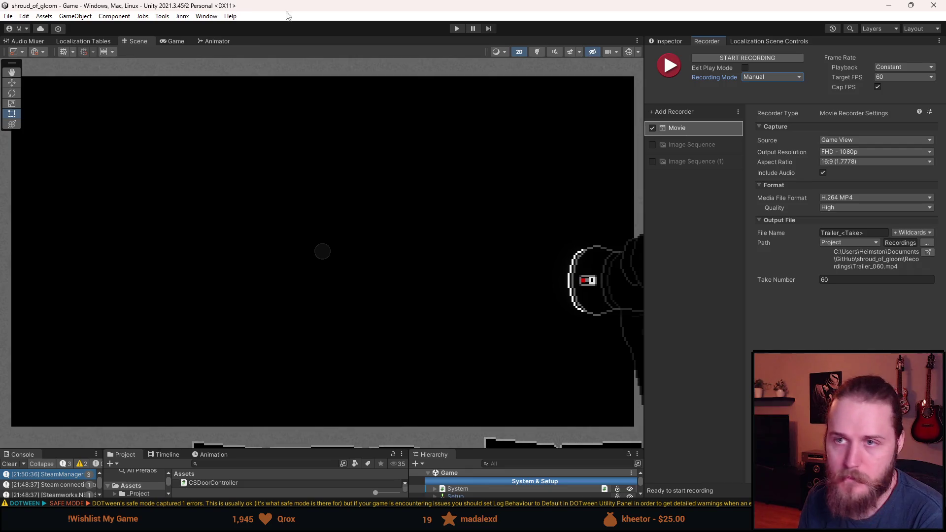
left_click(457, 29)
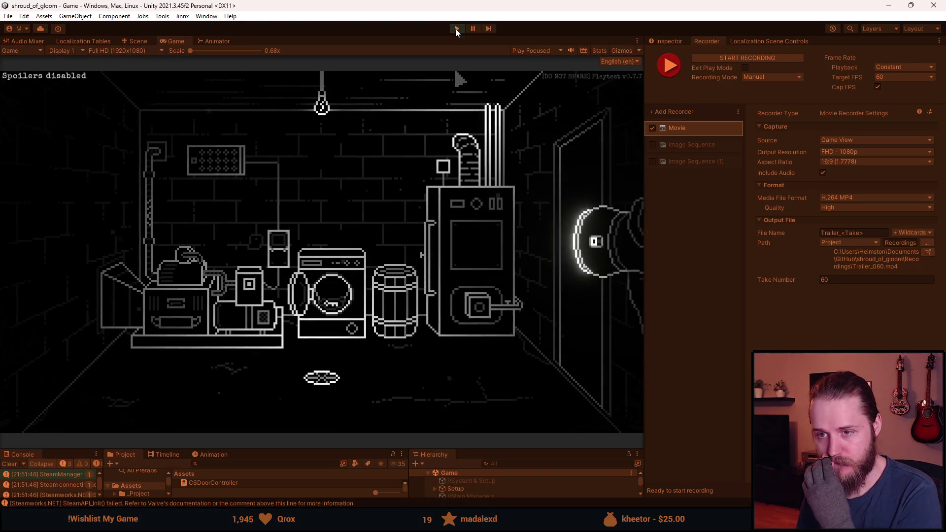
Select DevTools under the System group in the Hierarchy and open DevTools.cs in Visual Studio.
left_click(455, 28)
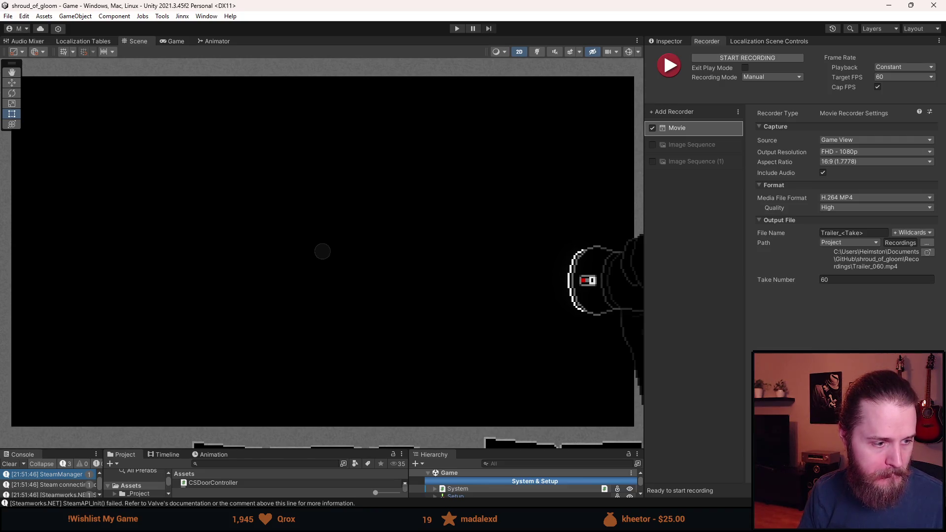
left_click_drag(499, 448, 486, 342)
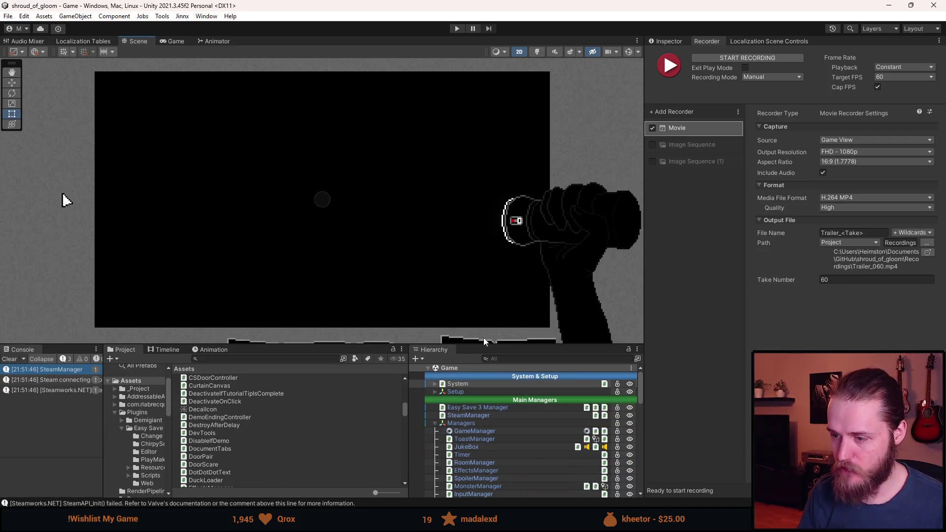
left_click(435, 392)
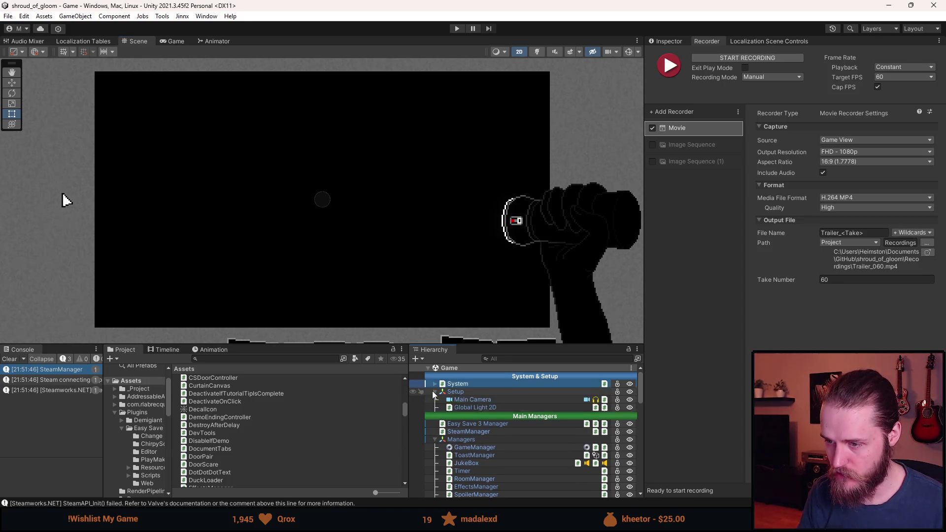
left_click(666, 41)
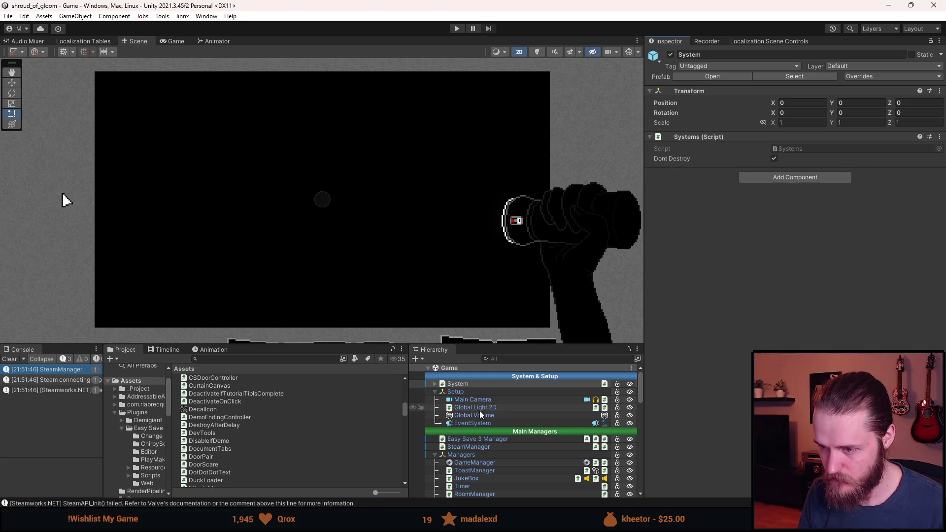
left_click(434, 391)
left_click(435, 384)
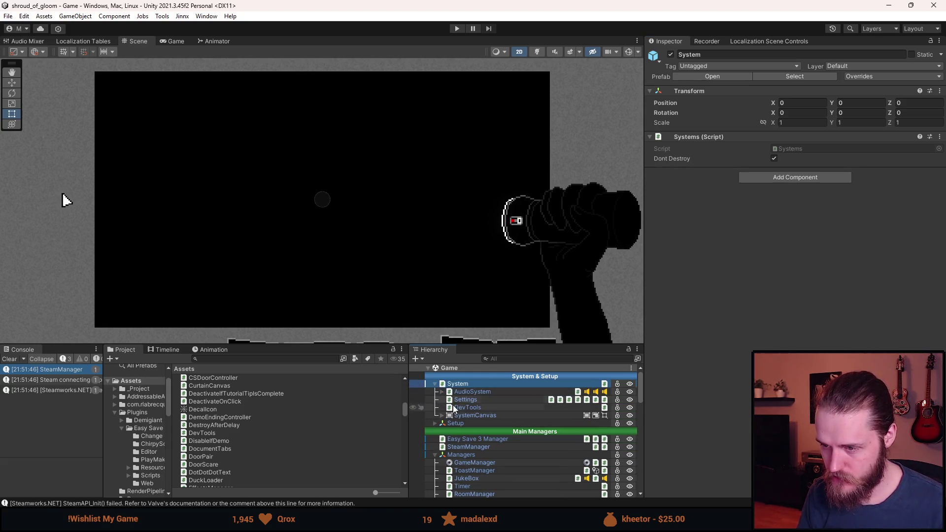
left_click(463, 408)
double_click(803, 141)
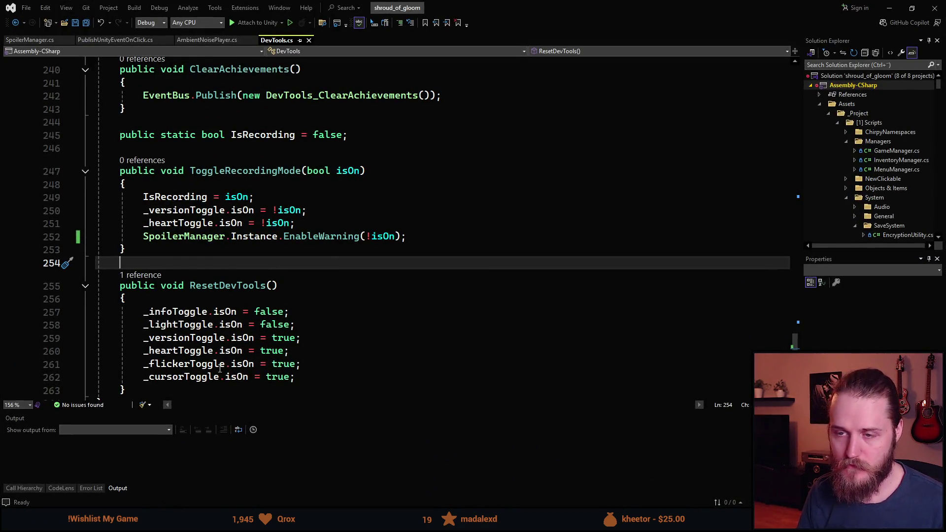
Add an empty public void DeleteEditorSaveFile() method below ToggleRecordingMode, then search the solution for savemanager.
scroll(210, 272, "down", 5)
scroll(210, 272, "up", 5)
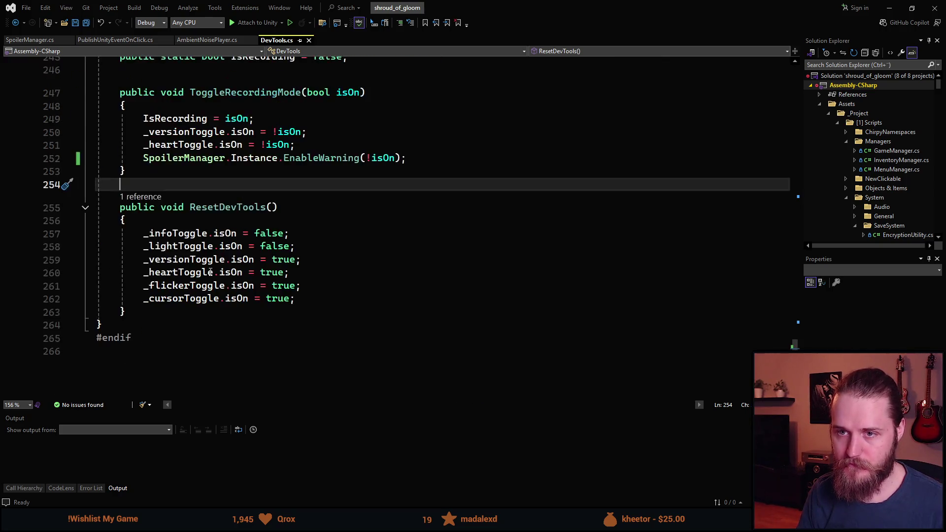
key("BackSpace")
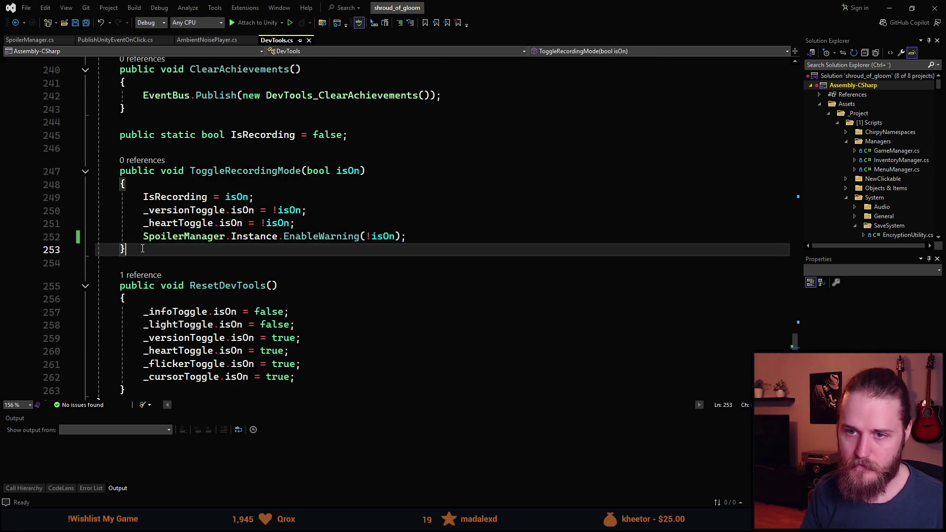
key("Return")
key("Return")
key("Return")
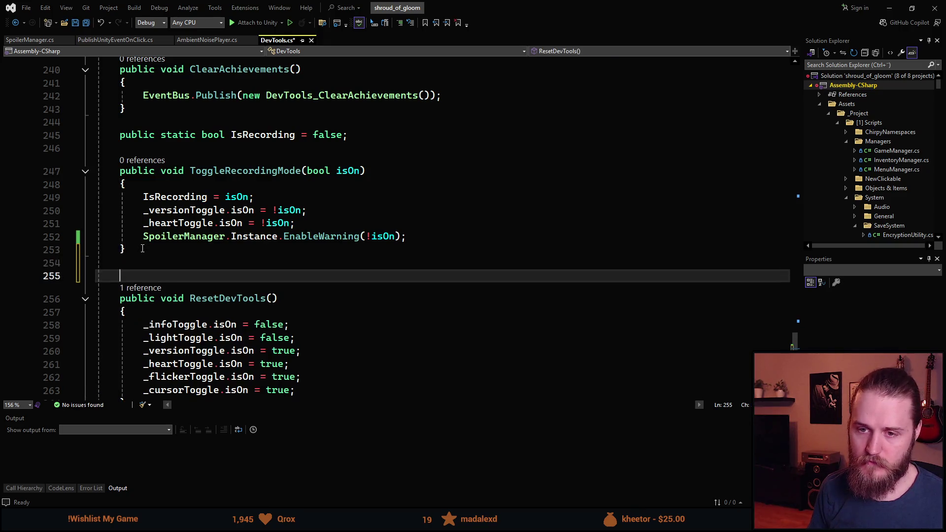
key("Up")
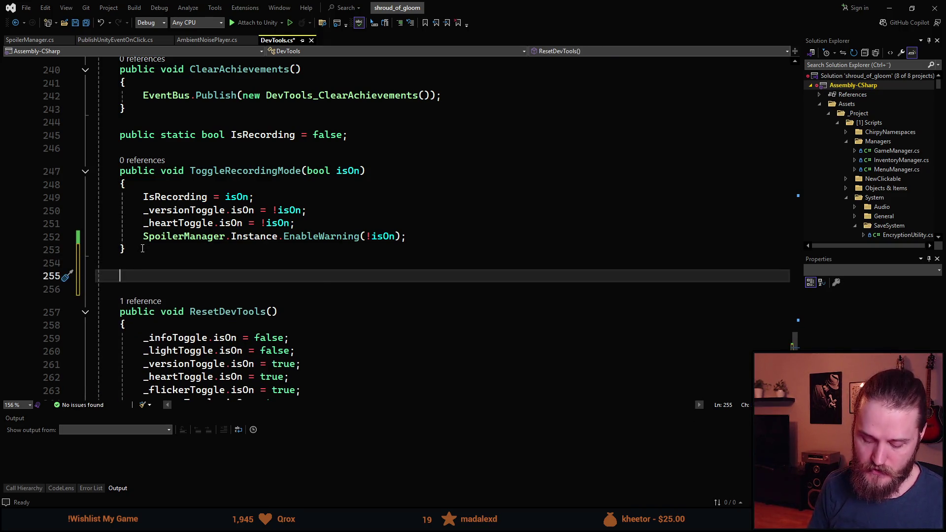
type("public void")
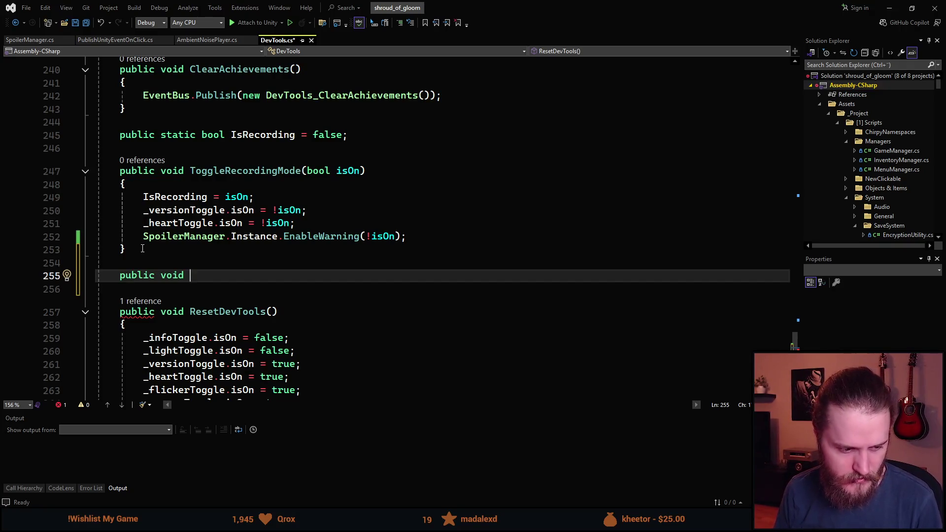
type("RemoveEditor")
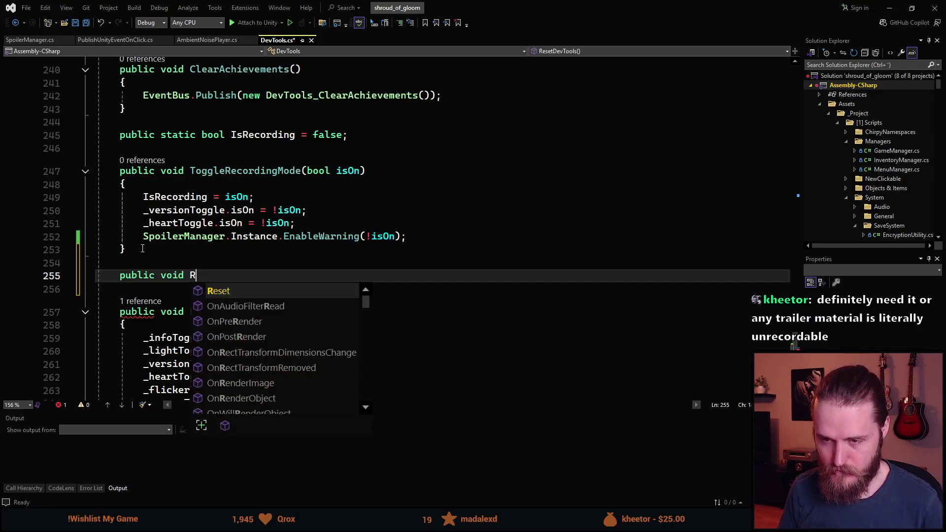
key("ctrl+BackSpace")
type("DeleteEditorSaveFi")
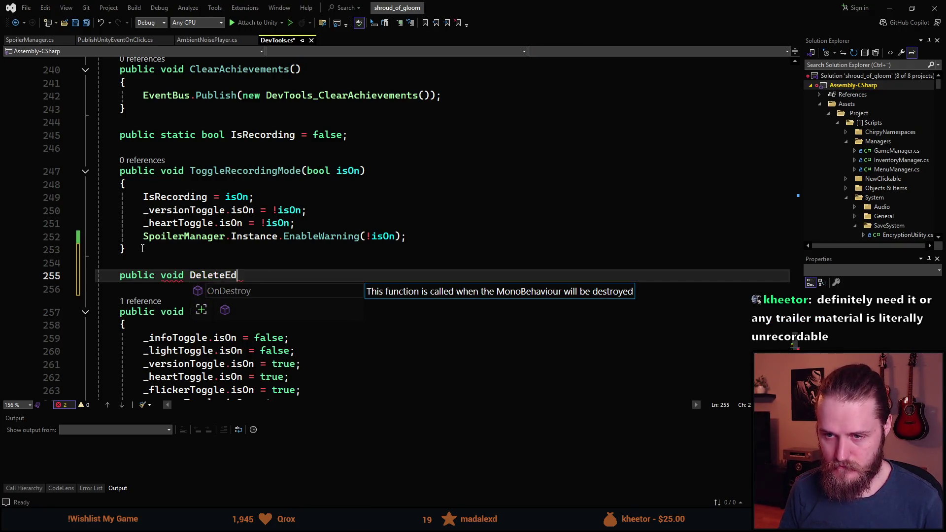
type("le")
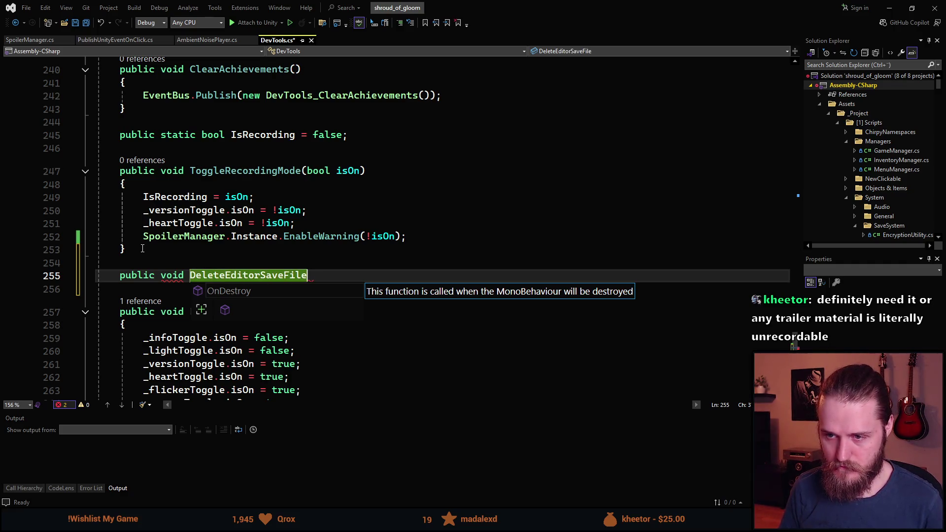
type("()")
key("Return")
type("{")
key("Return")
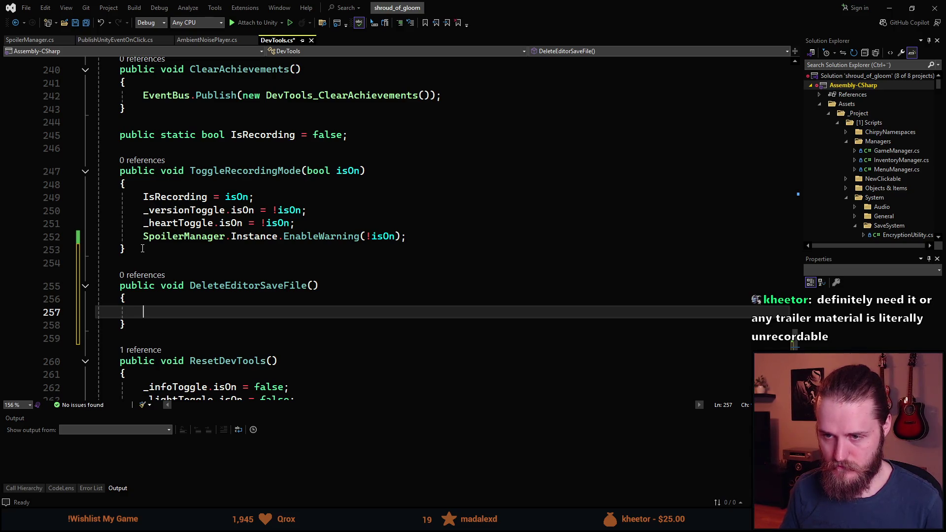
left_click(847, 66)
type("savemanager")
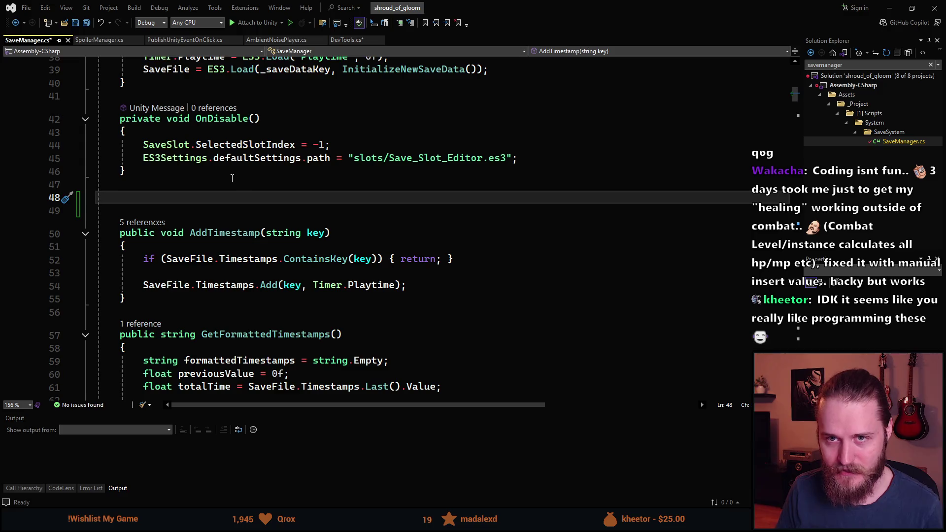
Begin a new public member declaration after OnDisable in SaveManager.cs.
type("public")
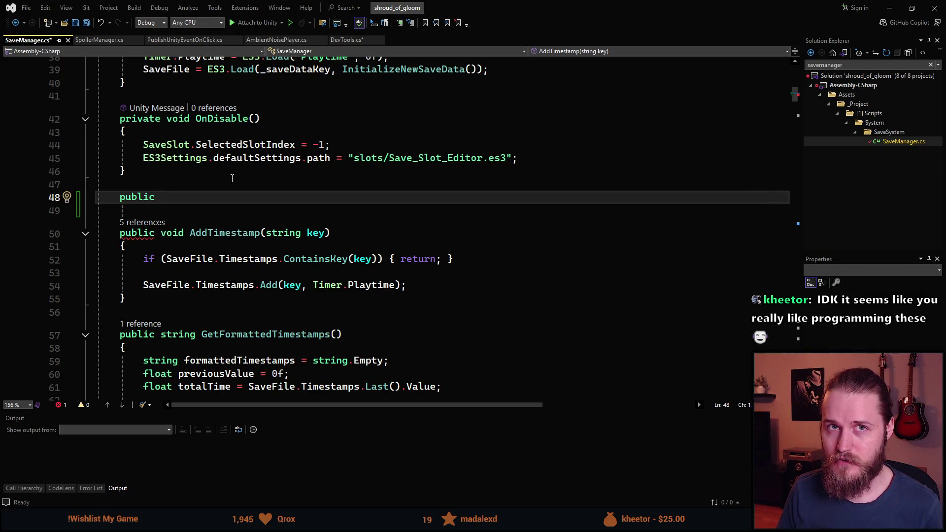
Put an #if UNITY_EDITOR directive above the new public void declaration.
type(" void")
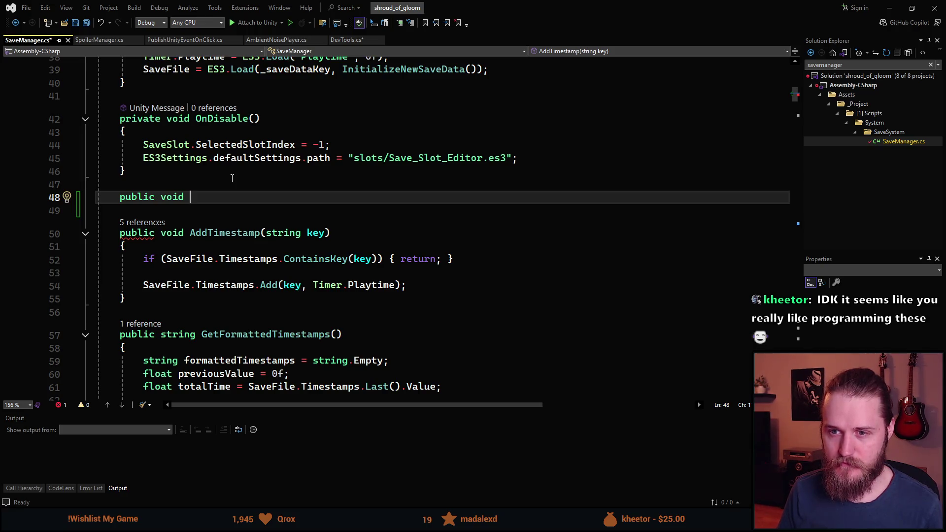
type("D")
key("BackSpace")
key("BackSpace")
key("BackSpace")
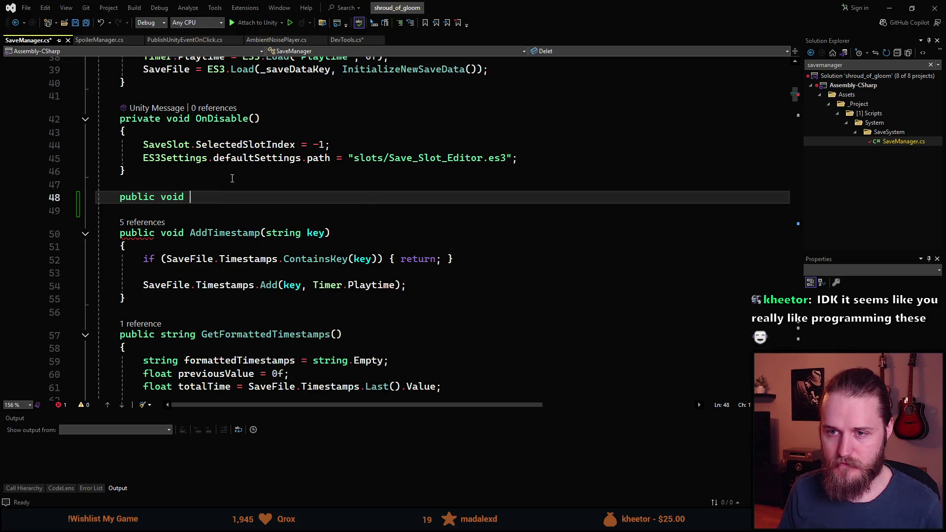
key("Up")
key("Return")
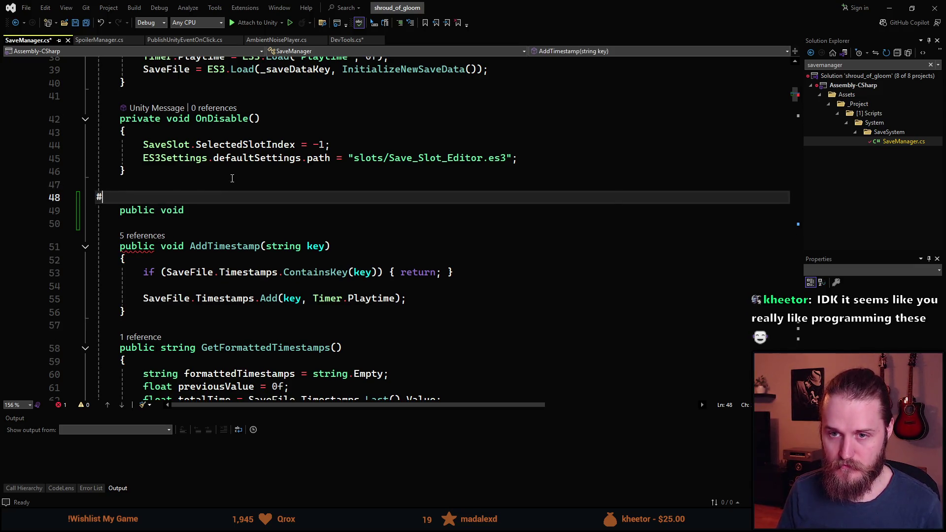
type("#if U")
type("NITY_EDITO")
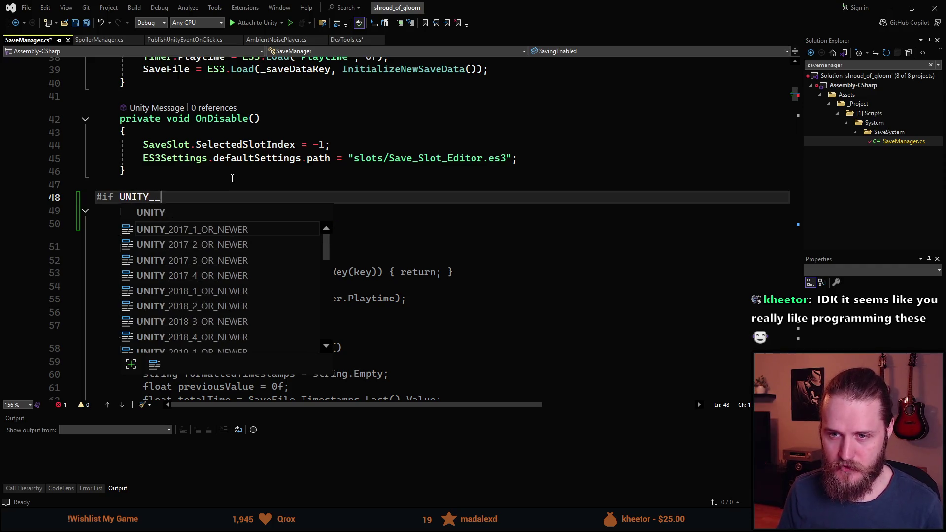
type("R")
key("Escape")
Close the conditional block with #endif below the declaration.
key("Down")
key("Down")
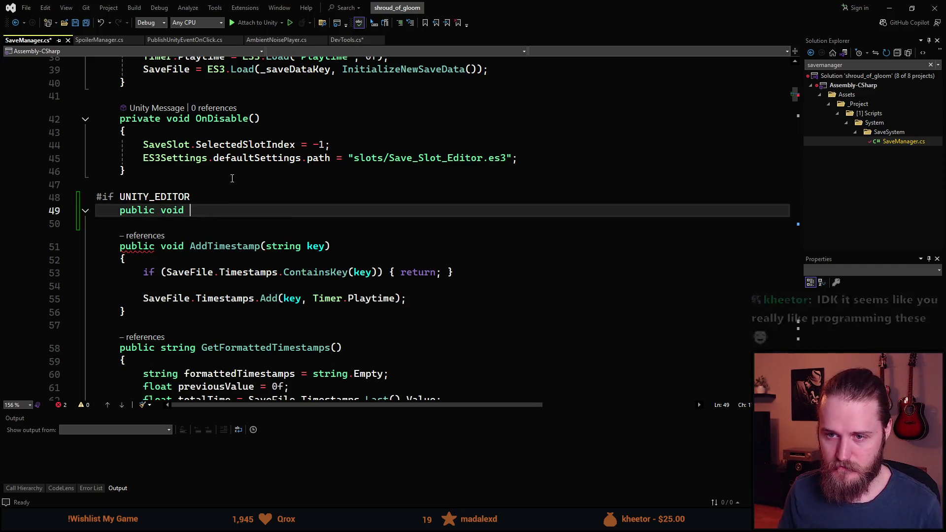
key("Return")
key("BackSpace")
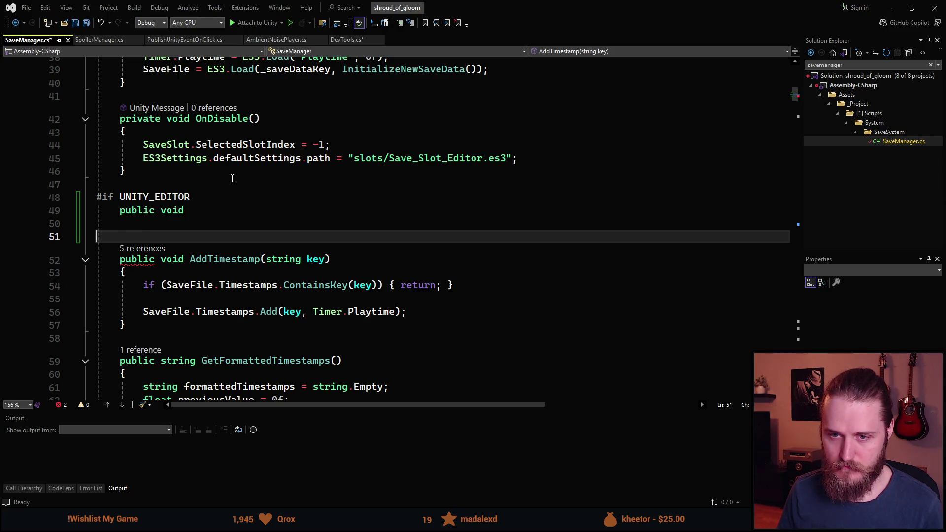
type("#n")
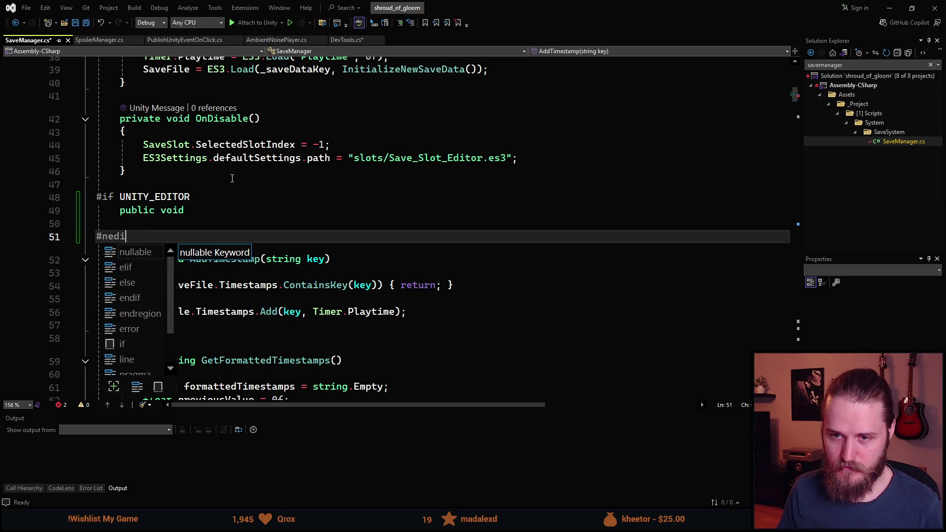
key("BackSpace")
type("end")
key("Tab")
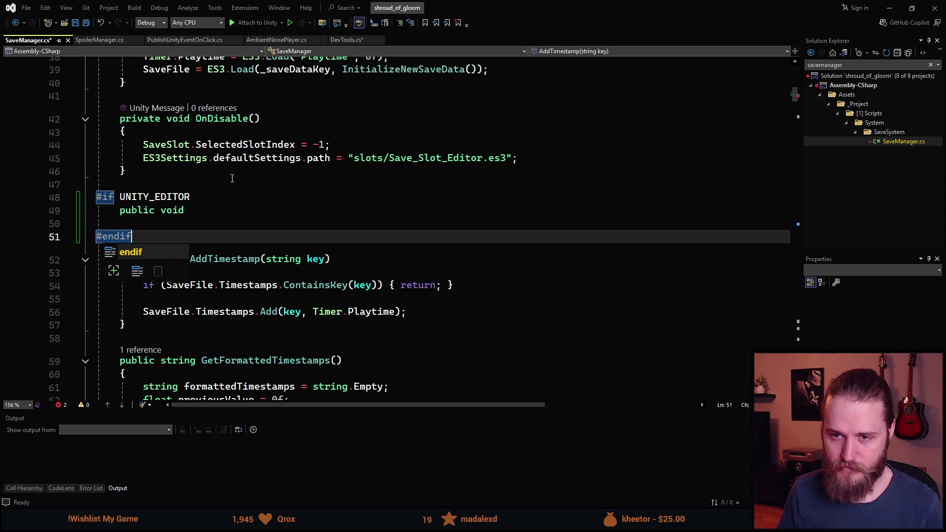
Complete the declaration as an empty DeleteEditorSaveFile() method and tidy the surrounding blank lines.
key("Up")
key("Up")
key("End")
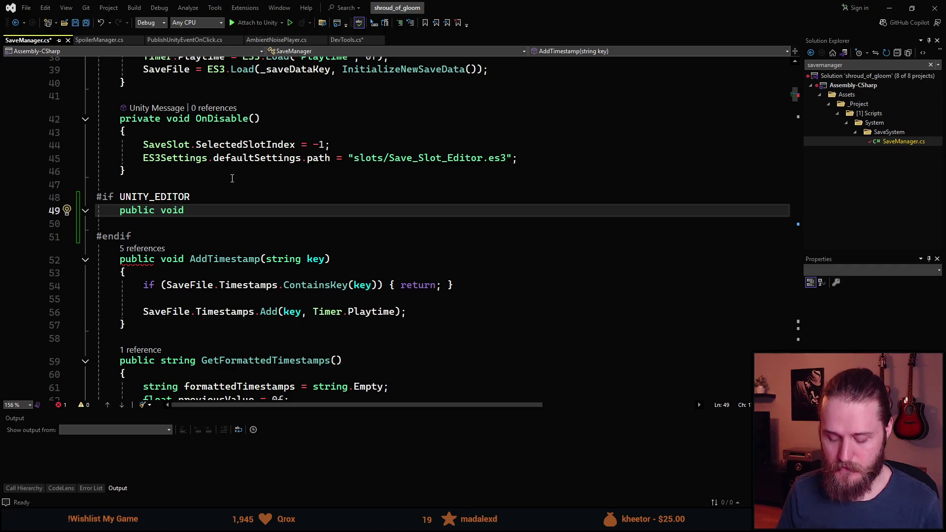
type("Delete")
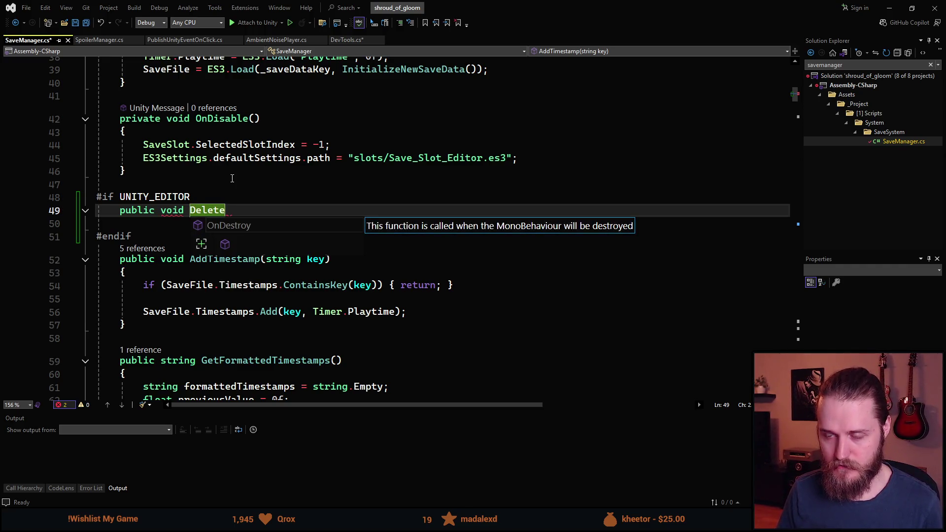
type("EditorSaveFile")
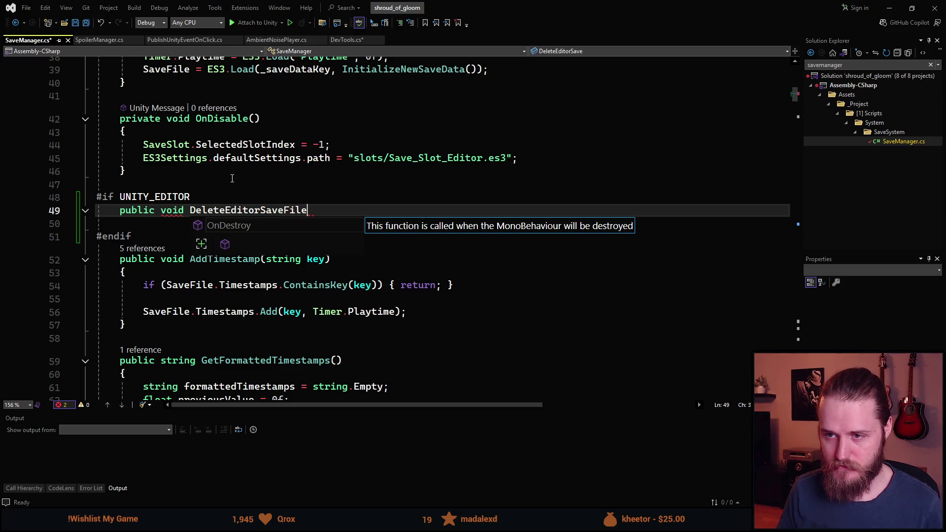
type("(){")
key("Return")
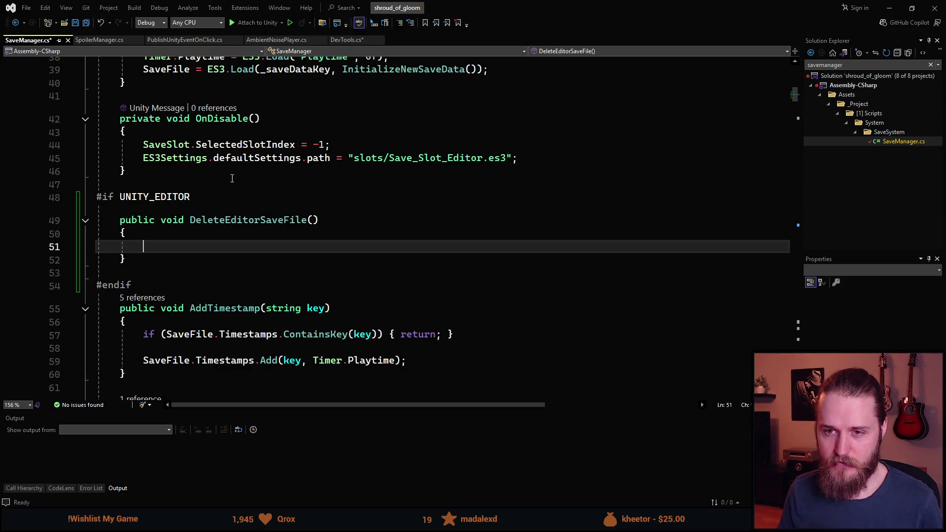
key("Down")
key("Down")
key("BackSpace")
key("Down")
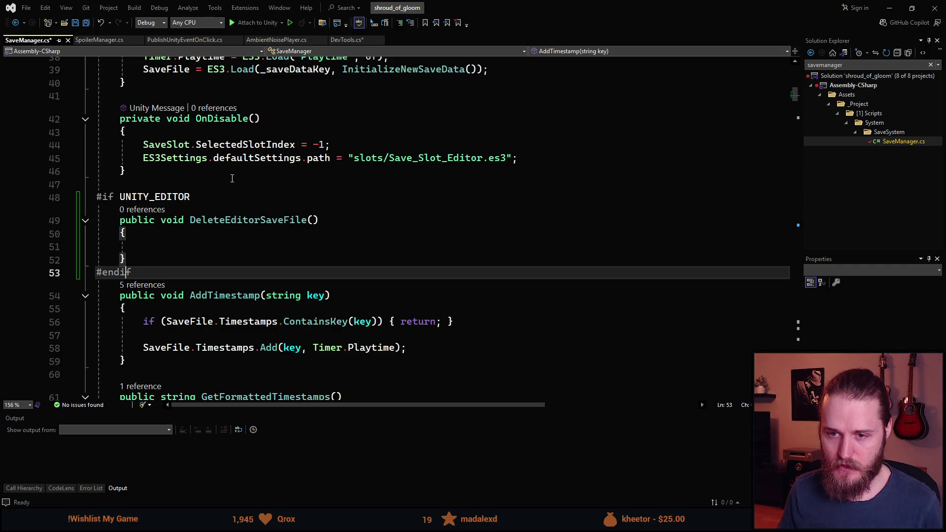
key("Return")
key("Up")
key("Up")
key("Up")
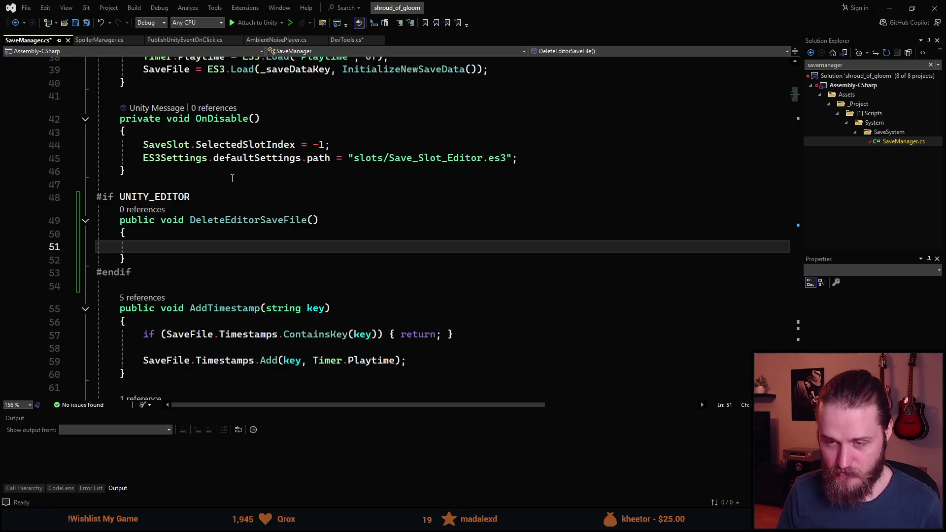
Start line 51 of DeleteEditorSaveFile with the condition if (ES3.FileExists()), no arguments yet.
type("if (S")
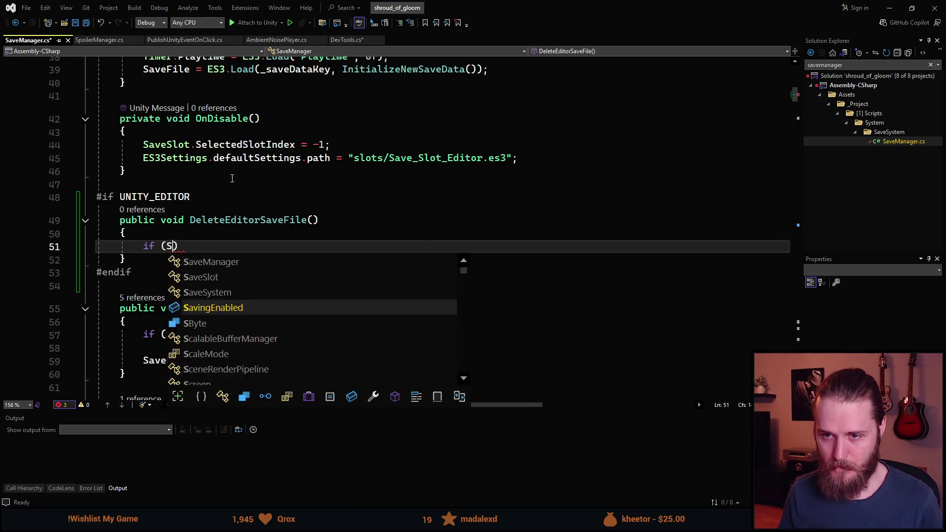
type("a")
key("BackSpace")
key("BackSpace")
type("ES")
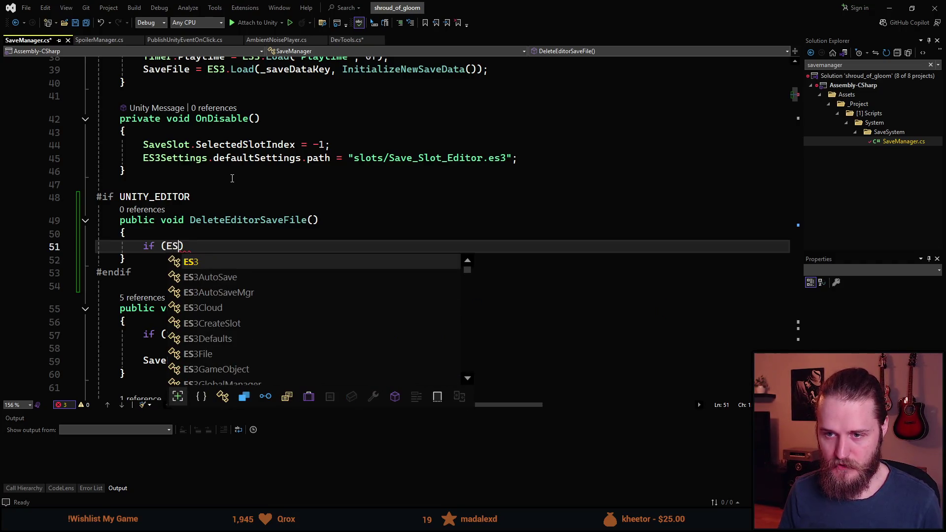
type("3.")
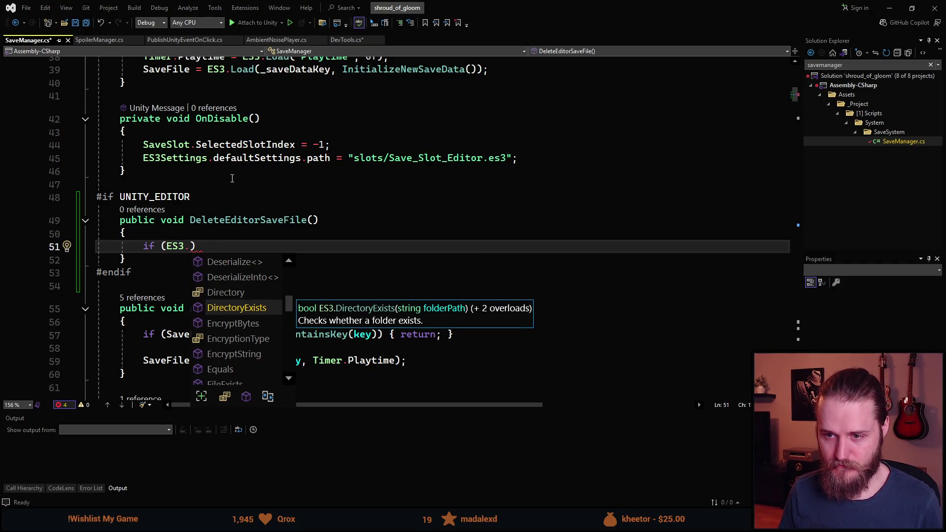
type("Sa")
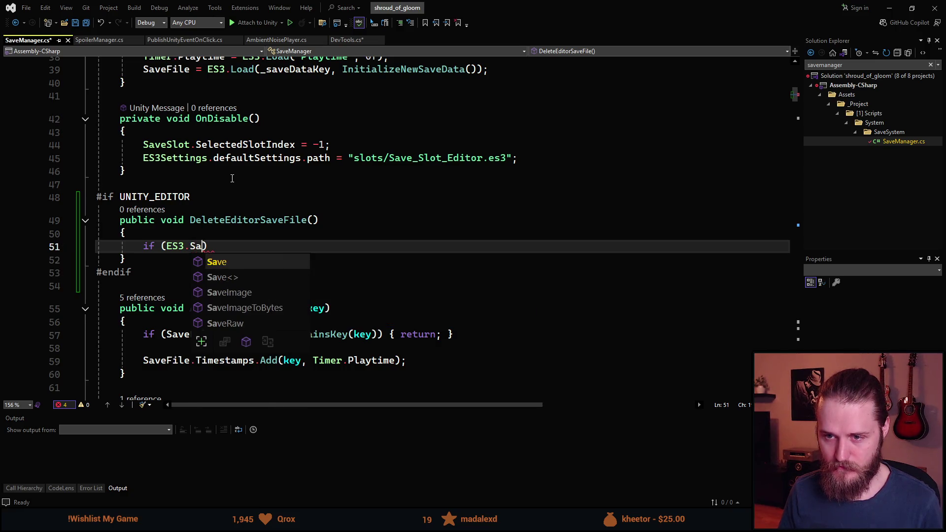
key("BackSpace")
key("BackSpace")
type("File")
key("Tab")
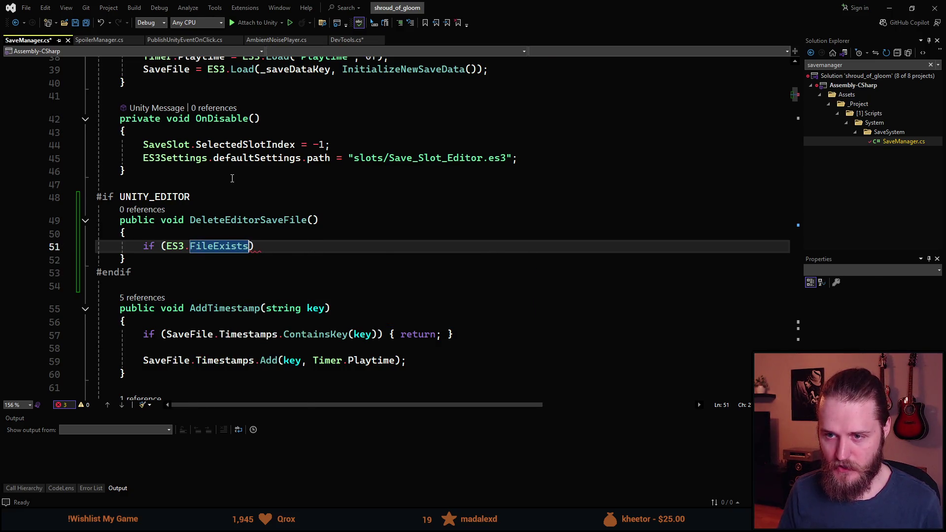
type("(")
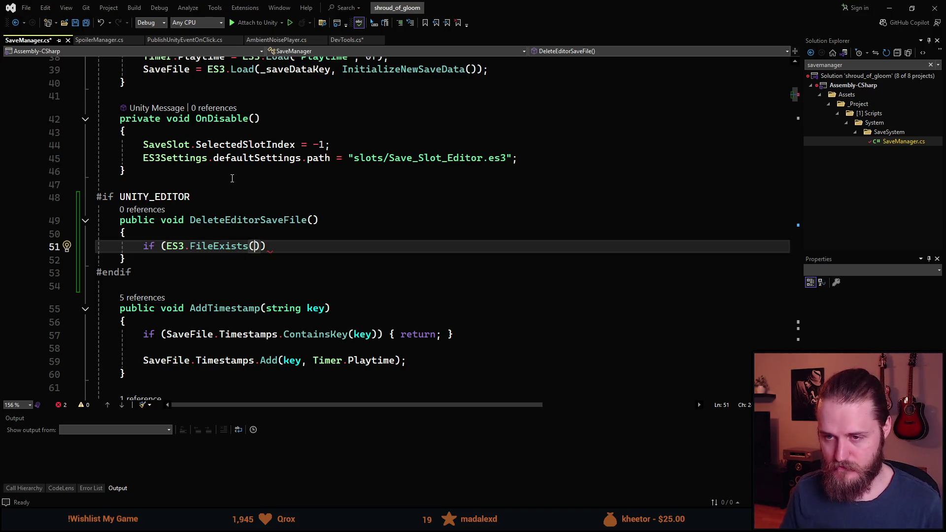
type(",")
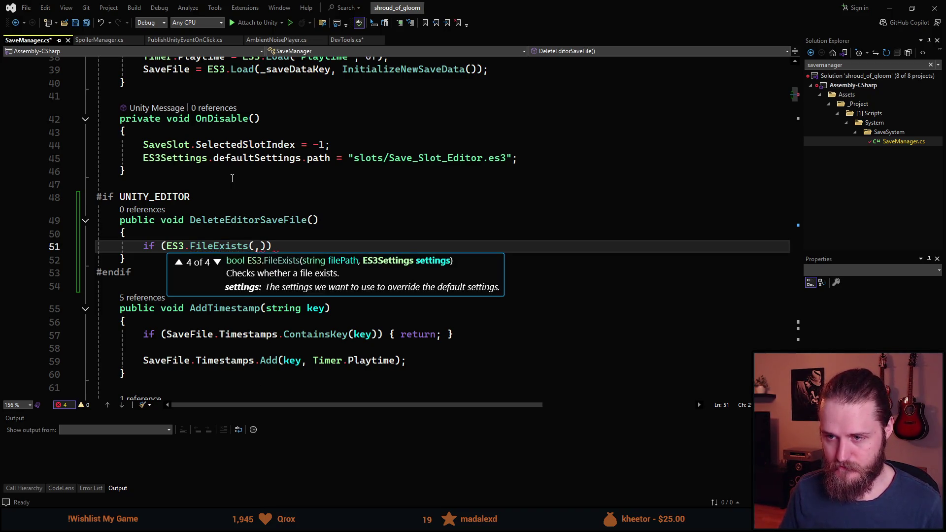
key("BackSpace")
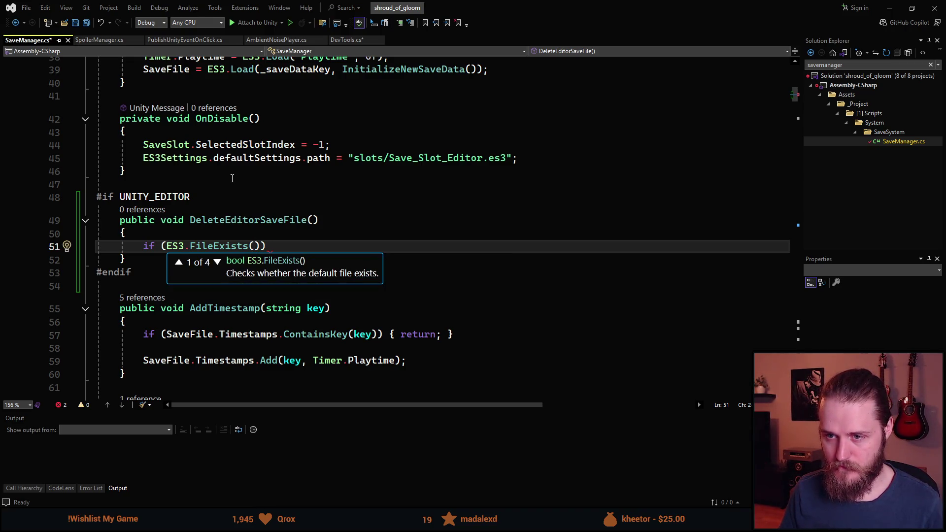
scroll(232, 179, "up", 4)
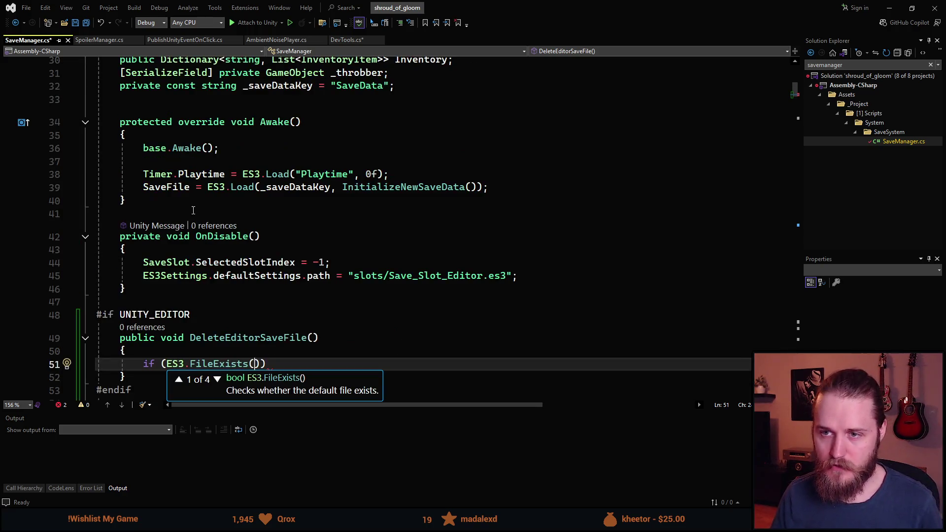
Search Solution Explorer for saveslot and open SaveSlot.cs from the Easy Save 3 plugin scripts.
scroll(194, 213, "up", 1)
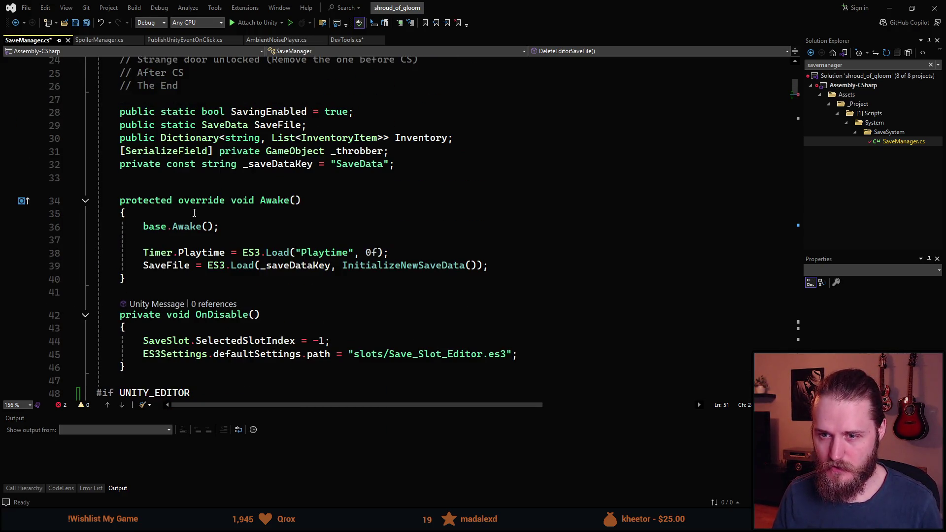
scroll(193, 202, "down", 3)
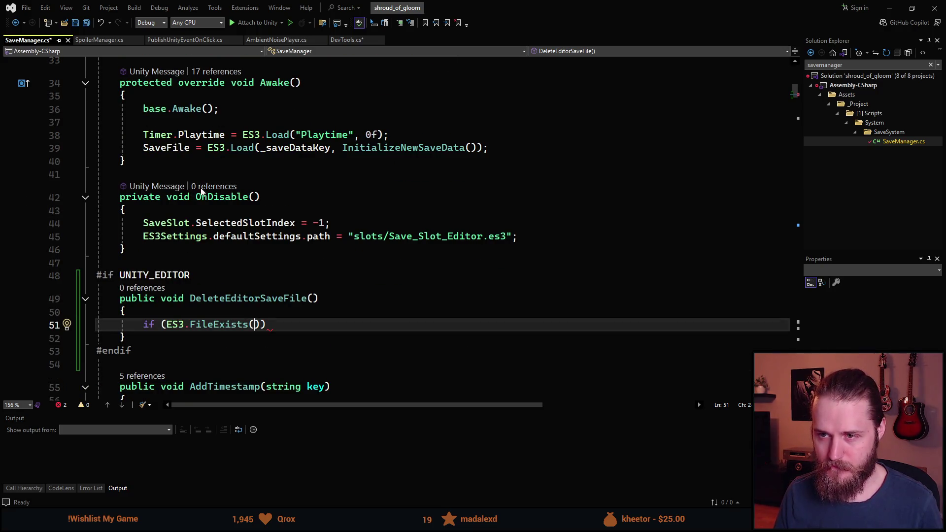
left_click(841, 65)
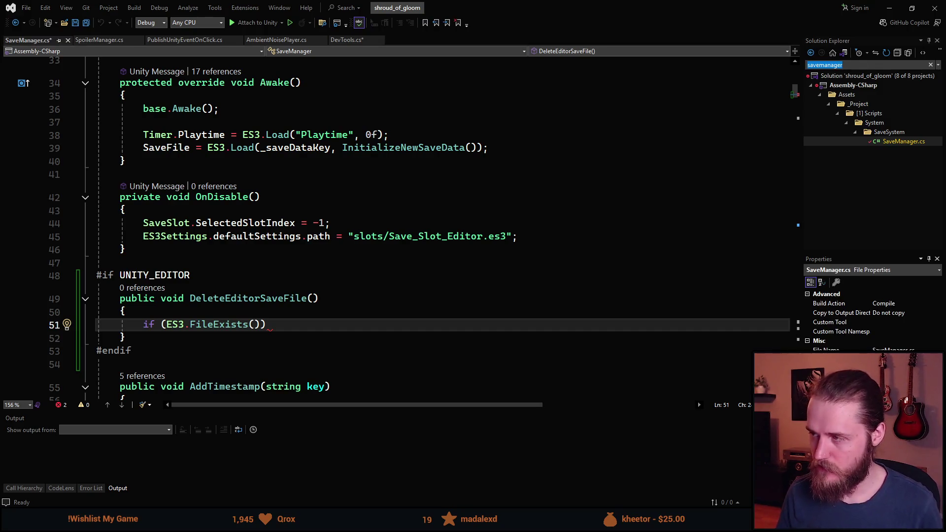
type("saveslot")
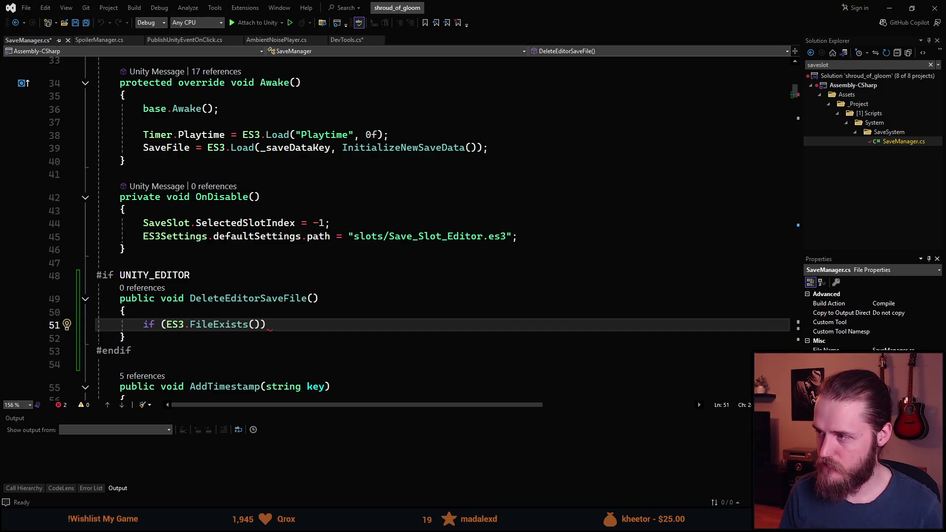
key("Return")
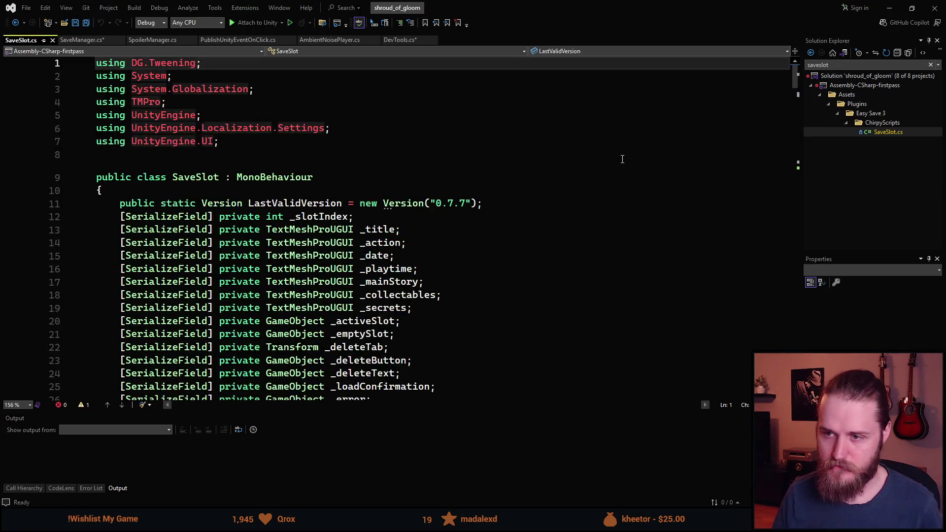
In SaveSlot.cs, go from DeleteSave's GetSlotPath call to the GetSlotPath definition.
scroll(426, 218, "down", 15)
scroll(425, 219, "down", 16)
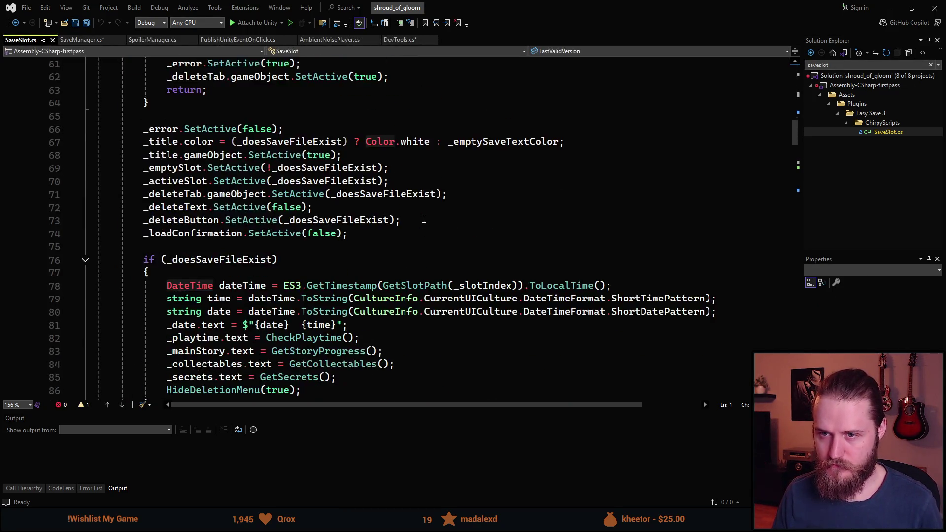
scroll(424, 219, "down", 17)
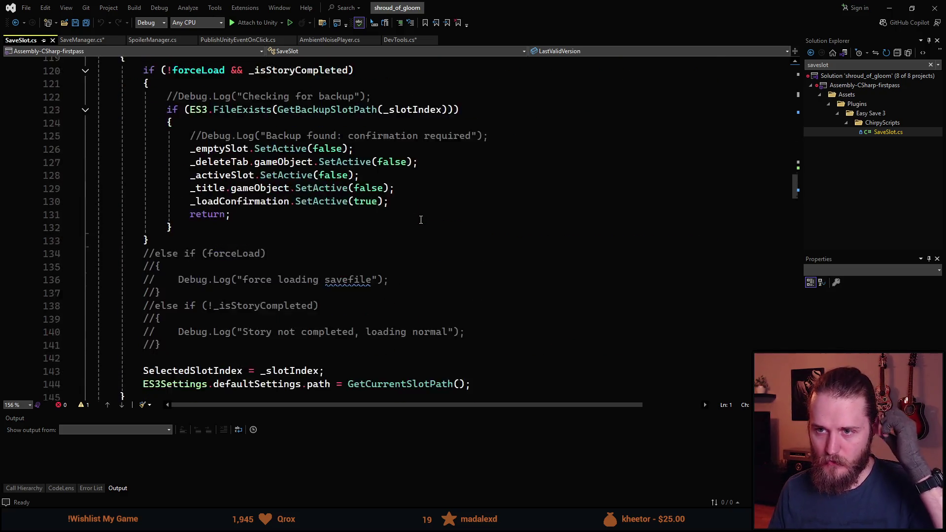
scroll(415, 223, "down", 7)
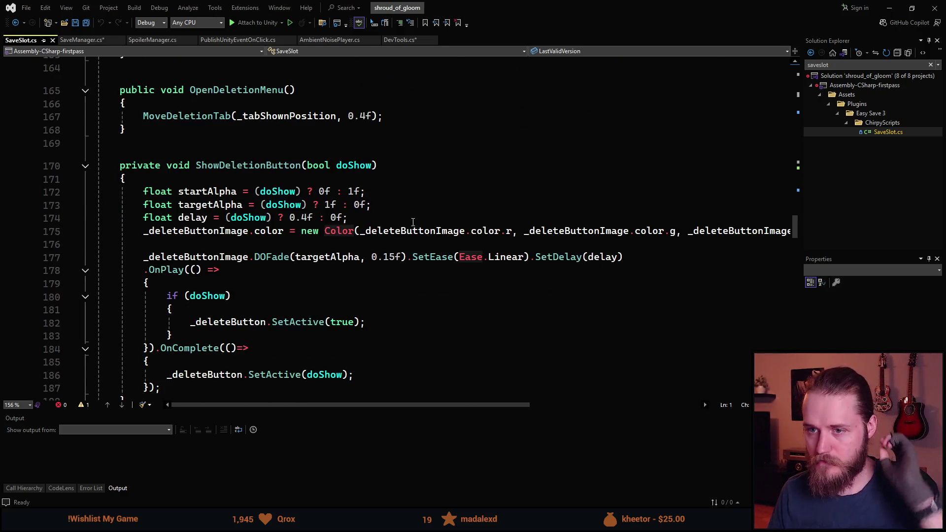
scroll(323, 242, "down", 9)
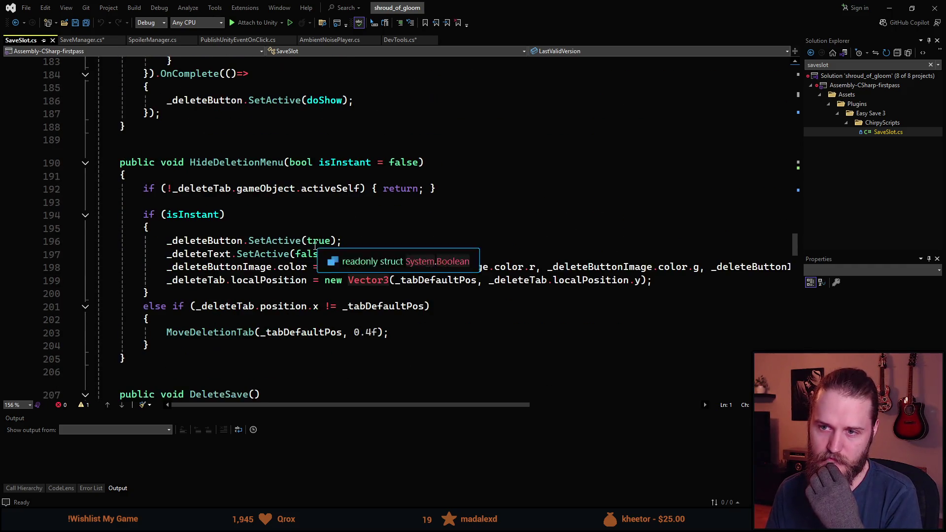
scroll(271, 259, "down", 4)
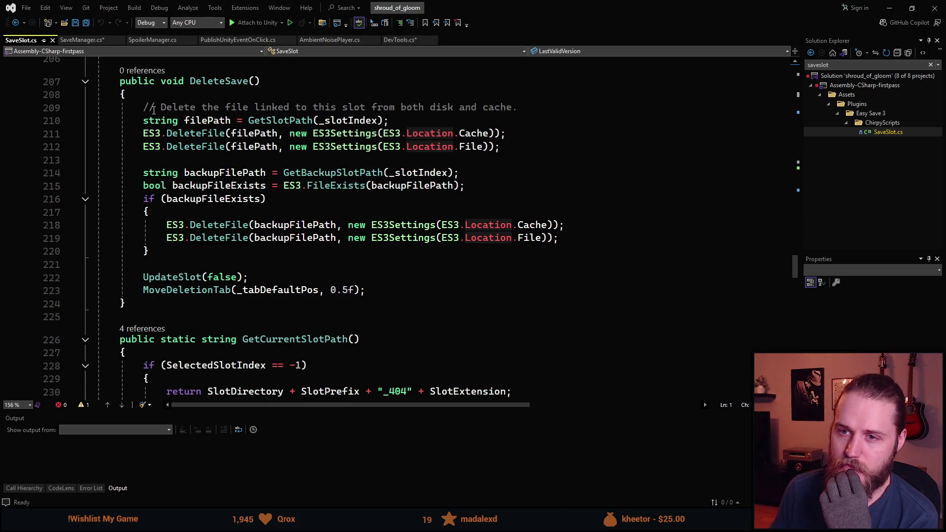
left_click(295, 121)
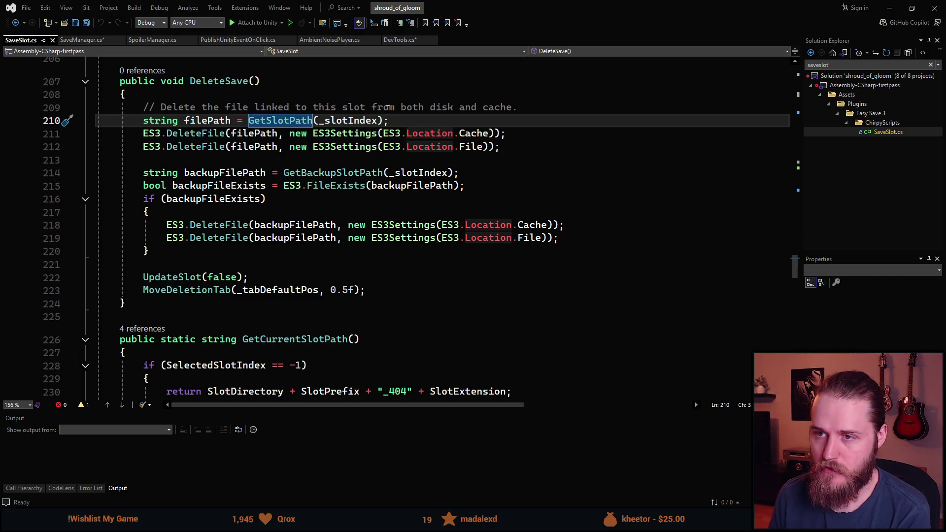
key("F12")
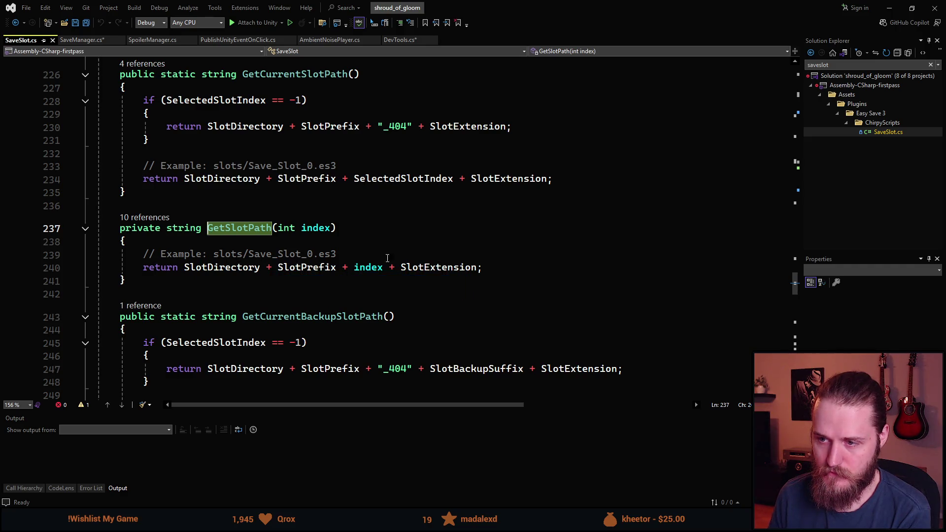
Copy the example path slots/Save_Slot_0.es3 and paste it, quoted, into FileExists() in SaveManager.cs.
left_click_drag(218, 255, 342, 253)
key("ctrl+c")
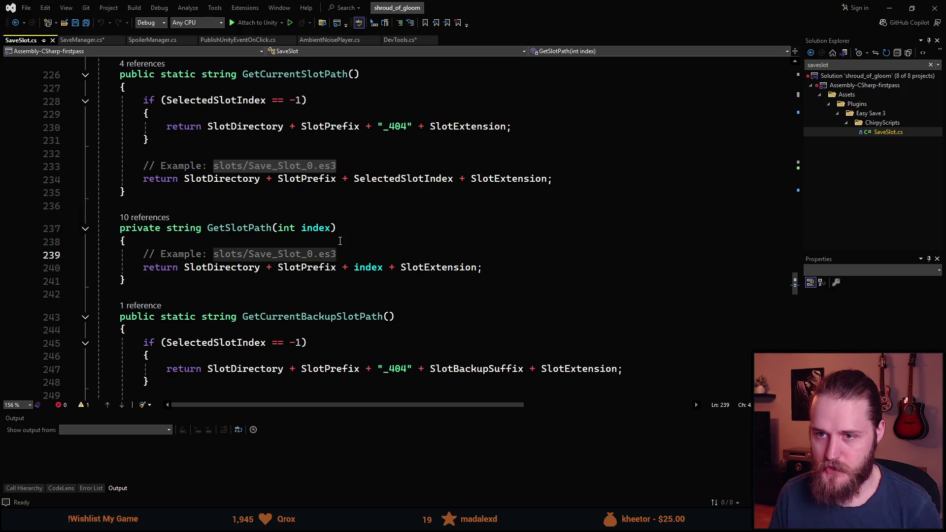
left_click(94, 41)
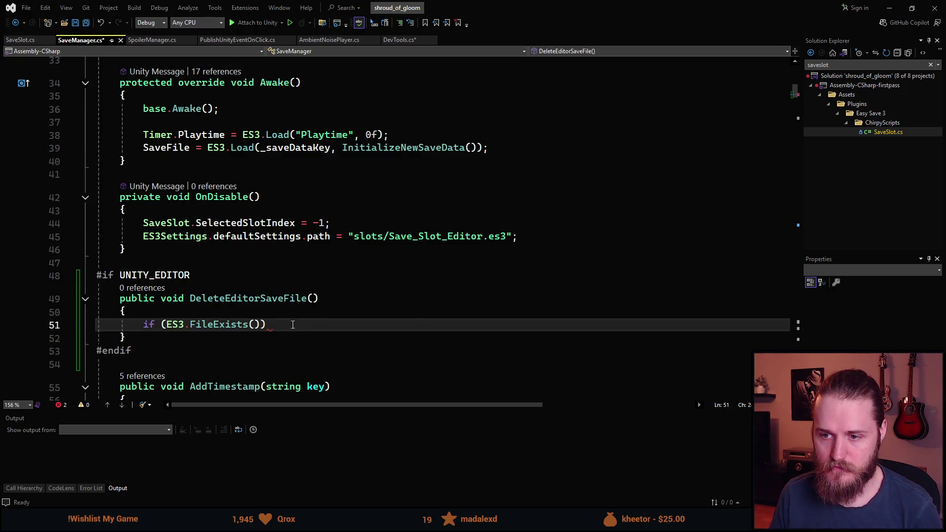
type("\"")
key("ctrl+v")
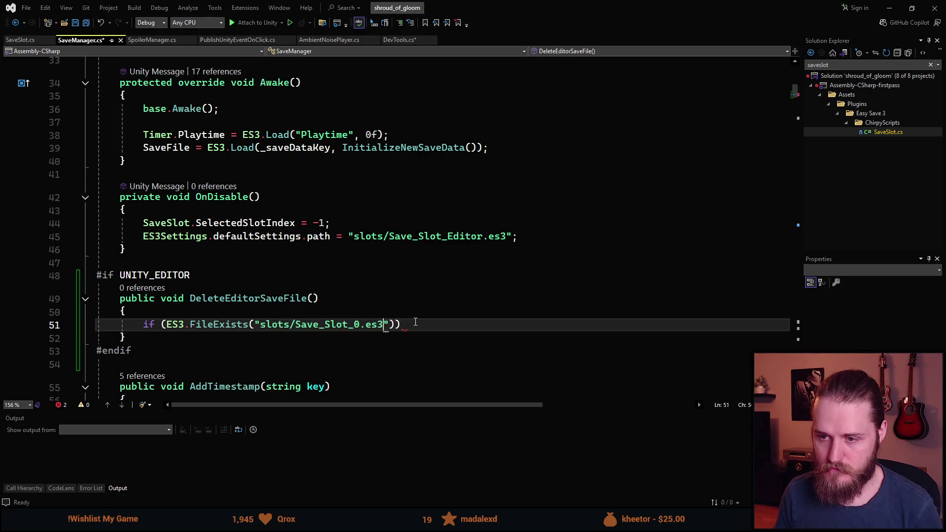
Change the path to "slots/Save_Slot_Editor.es3" and add an empty braced body under the if.
key("Left")
key("Left")
key("Left")
key("ctrl+Right")
key("ctrl+Right")
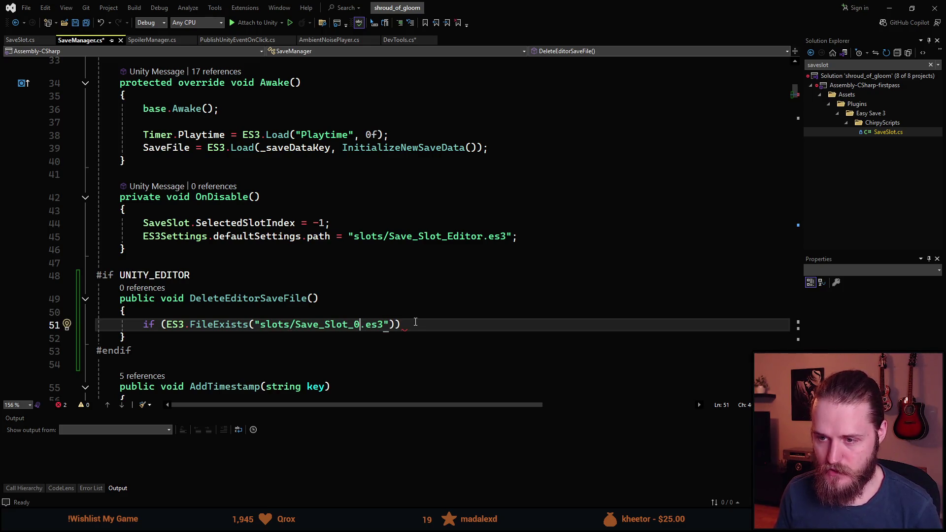
key("BackSpace")
type("Editor")
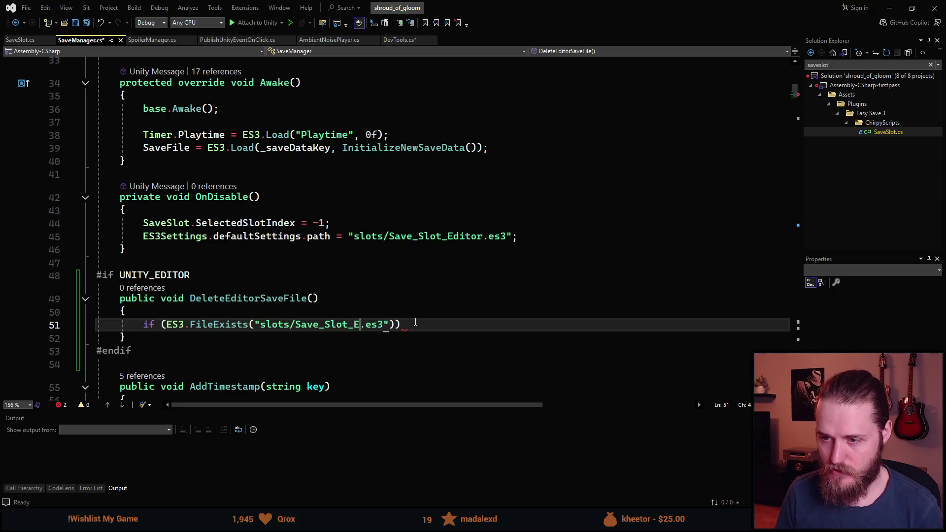
left_click(456, 325)
key("Return")
type("{")
key("Return")
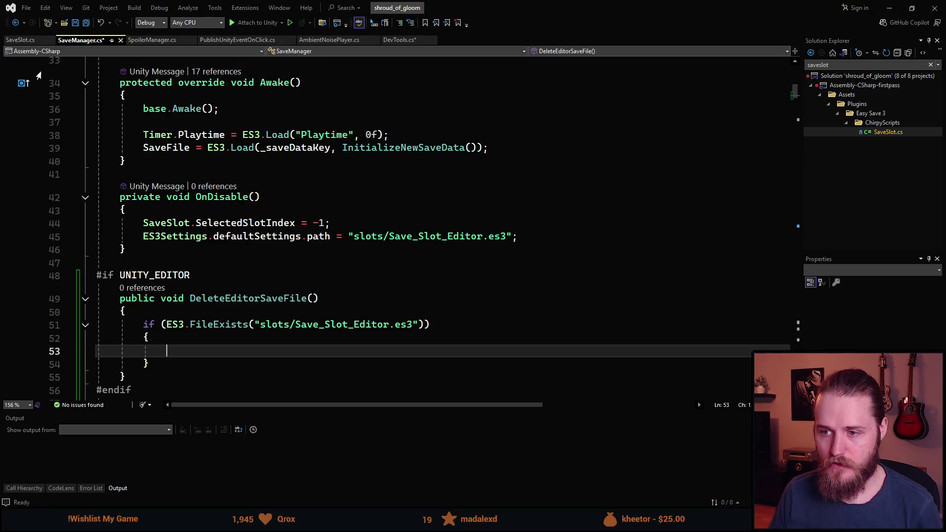
Return to SaveSlot.cs and find the lines that build filePath and call ES3.DeleteFile.
left_click(36, 41)
scroll(252, 341, "up", 6)
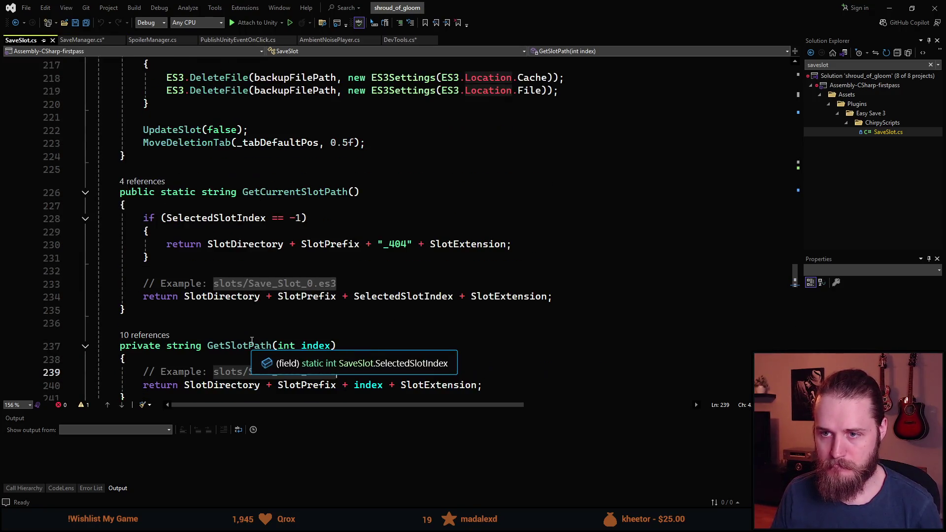
scroll(253, 293, "down", 9)
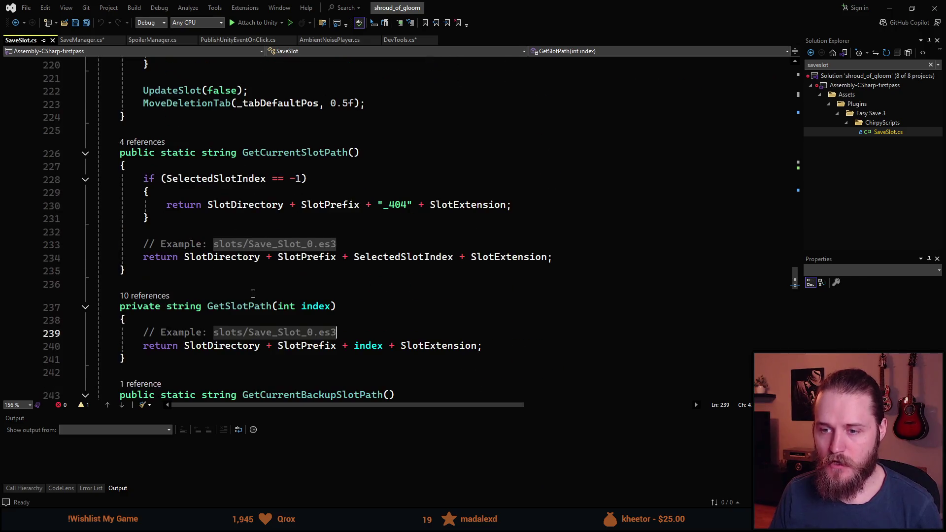
scroll(252, 291, "up", 20)
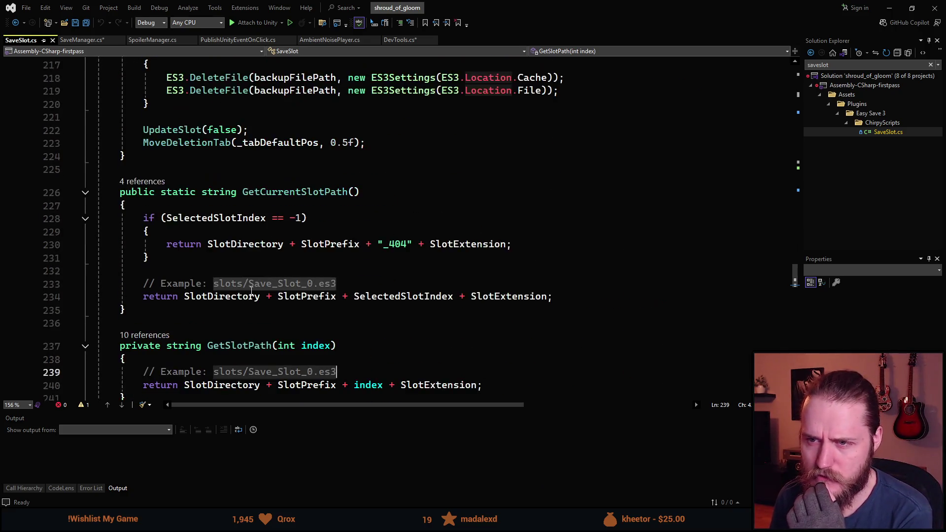
scroll(256, 288, "up", 9)
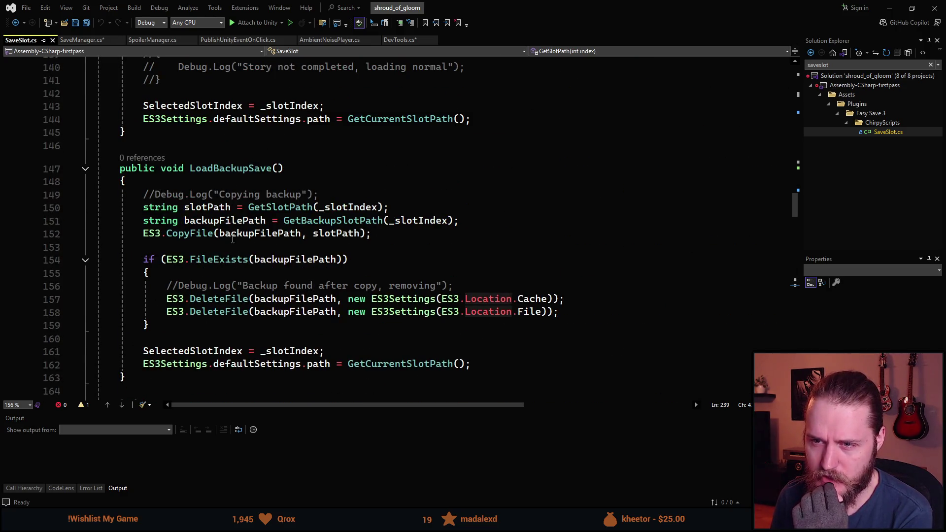
scroll(232, 238, "up", 4)
scroll(232, 238, "up", 5)
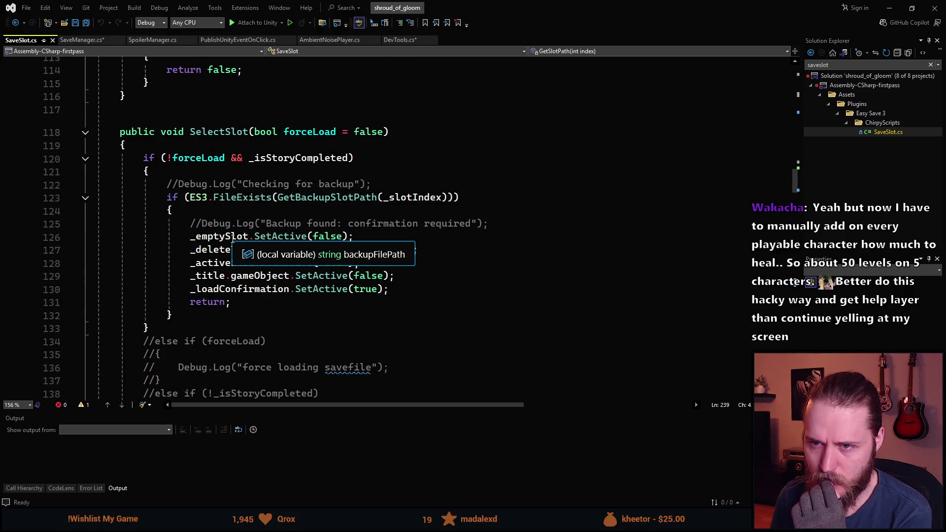
scroll(232, 239, "up", 4)
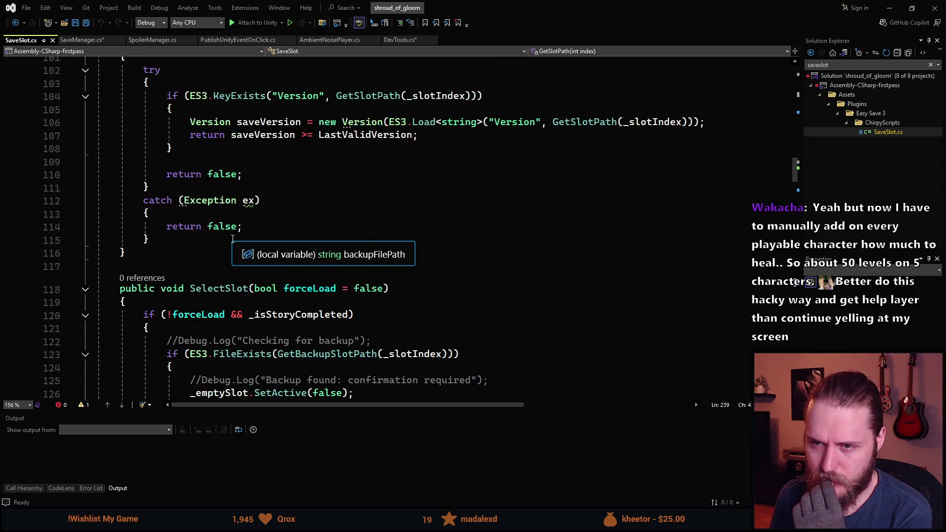
scroll(233, 239, "up", 3)
scroll(233, 239, "down", 6)
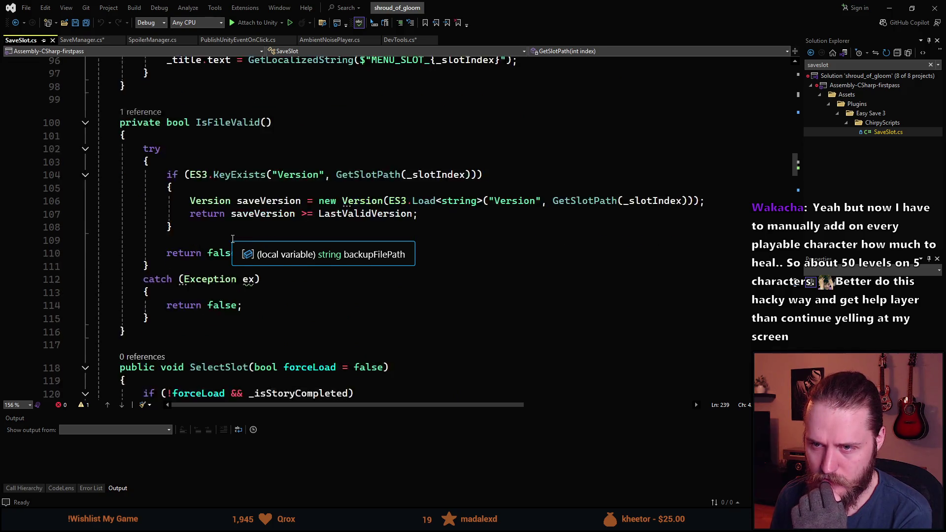
scroll(222, 260, "down", 20)
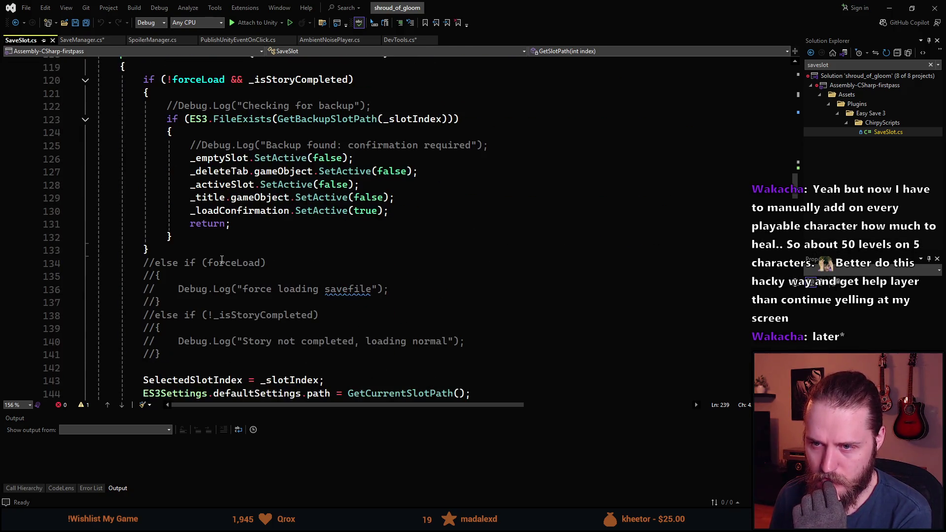
scroll(222, 260, "down", 9)
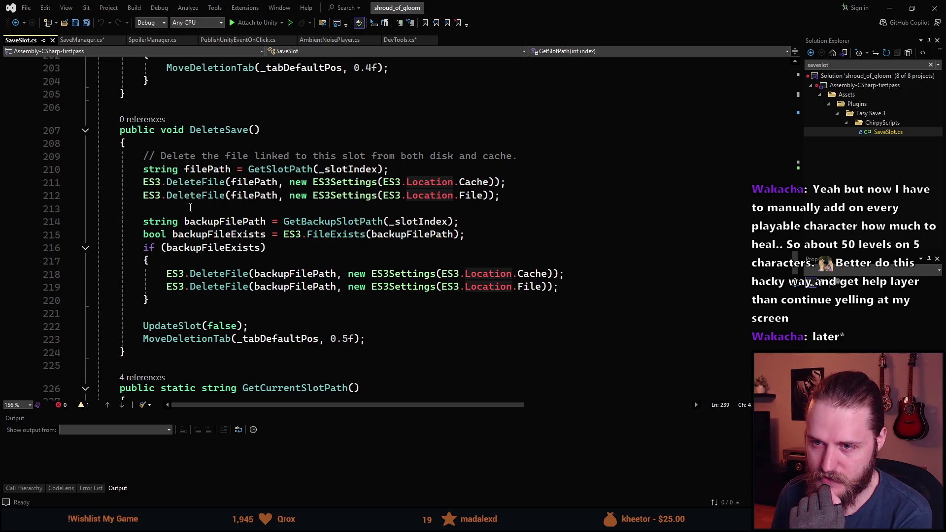
Copy the filePath and ES3.DeleteFile lines from SaveSlot.cs for use in SaveManager.cs.
mouse_move(186, 193)
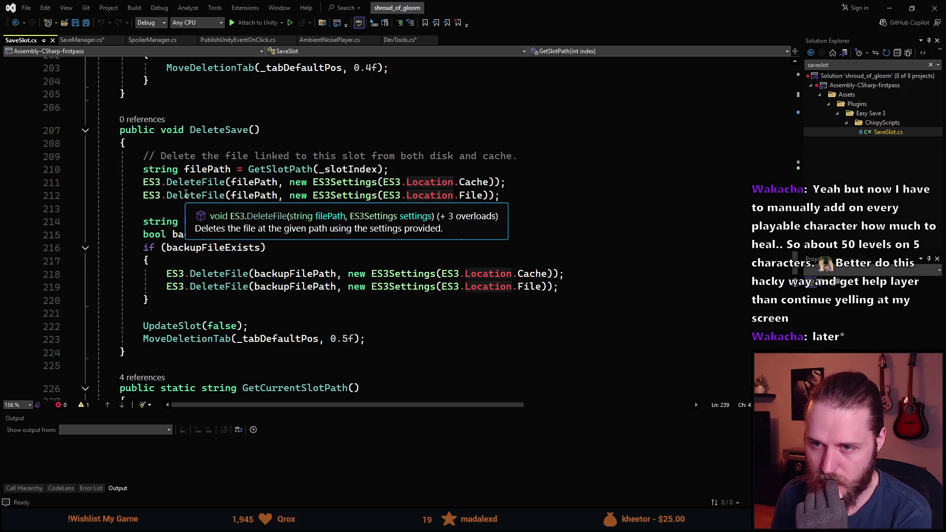
mouse_move(256, 185)
mouse_move(310, 184)
mouse_move(445, 182)
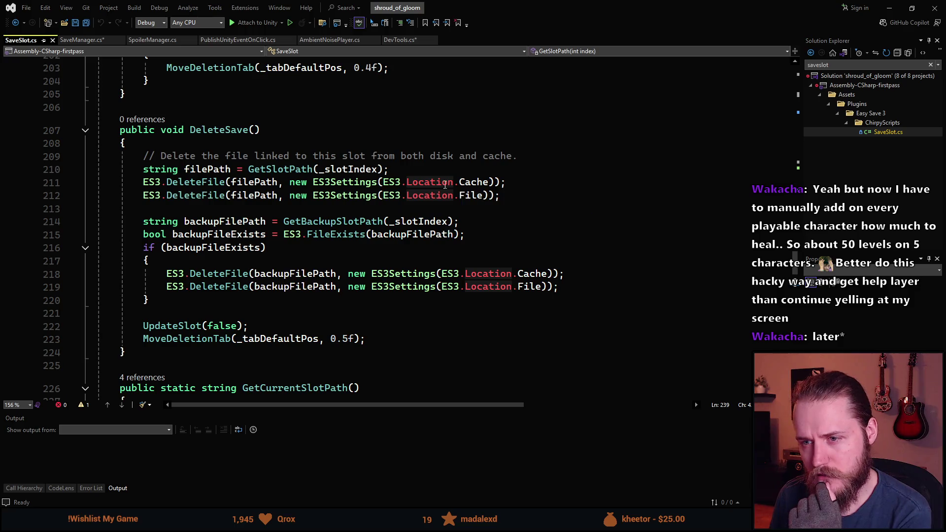
mouse_move(366, 192)
mouse_move(504, 196)
left_mouse_down()
mouse_move(123, 207)
mouse_move(95, 185)
mouse_move(69, 189)
mouse_move(68, 175)
left_mouse_up()
key("ctrl+c")
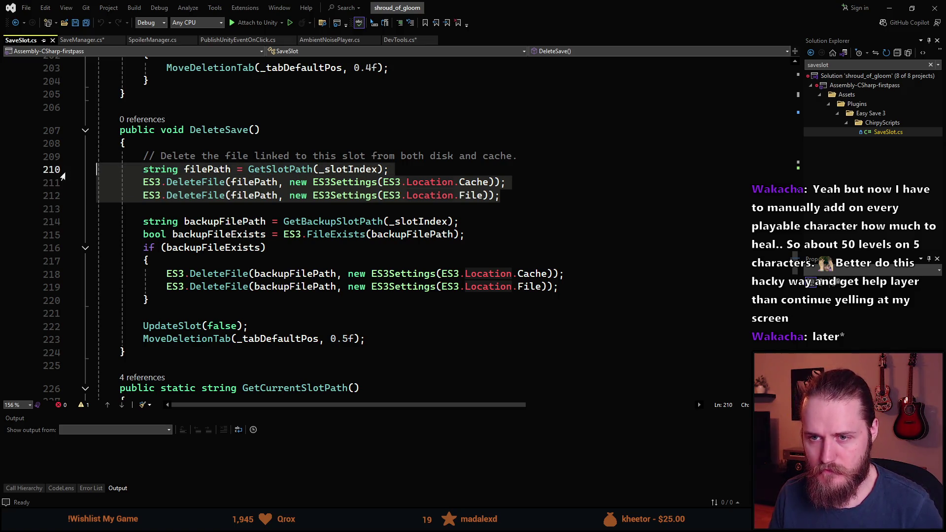
left_click(177, 218)
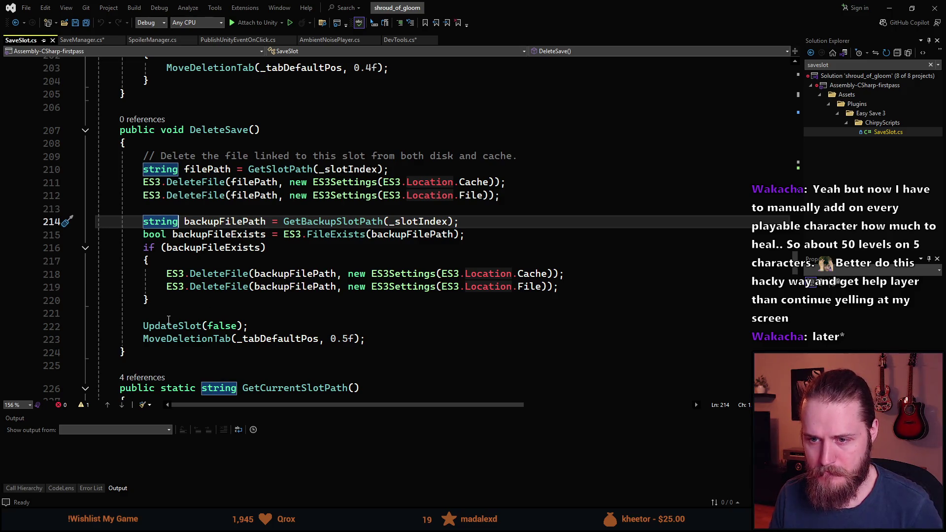
left_click(82, 40)
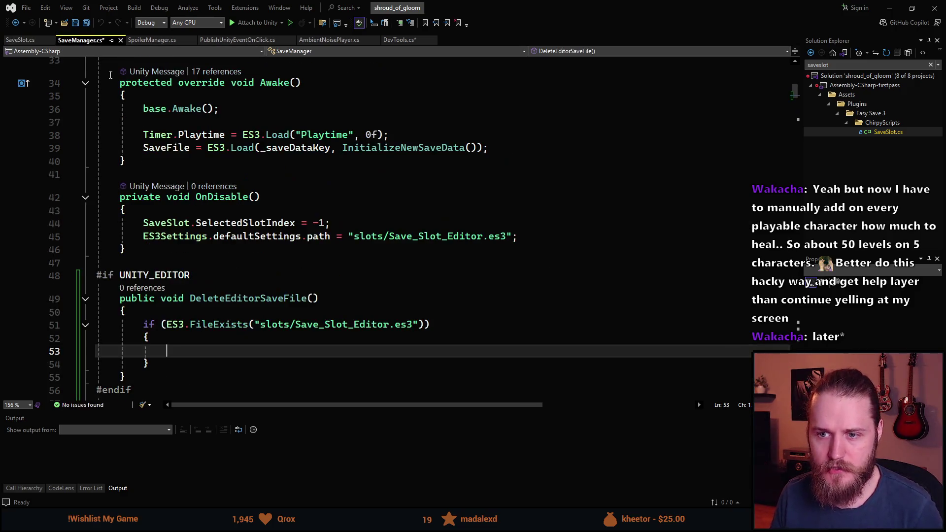
scroll(239, 311, "down", 1)
scroll(237, 311, "up", 1)
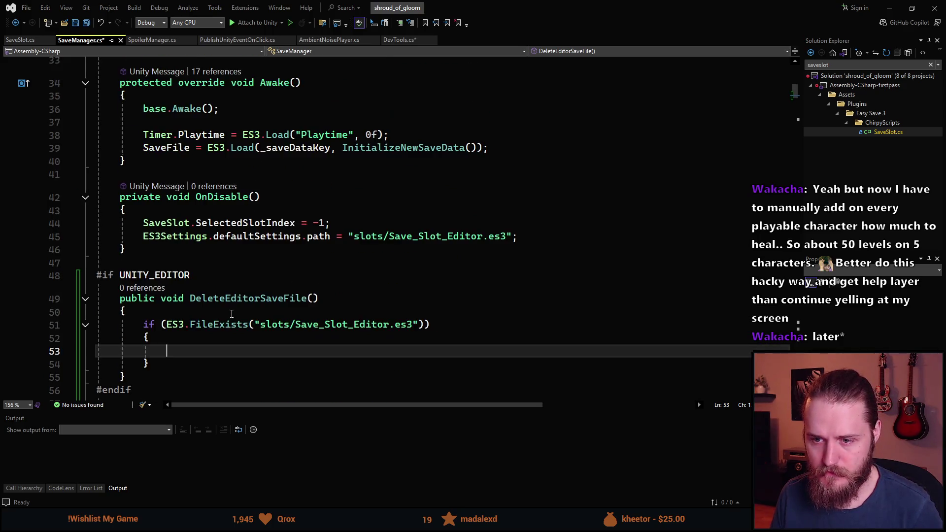
scroll(232, 314, "down", 1)
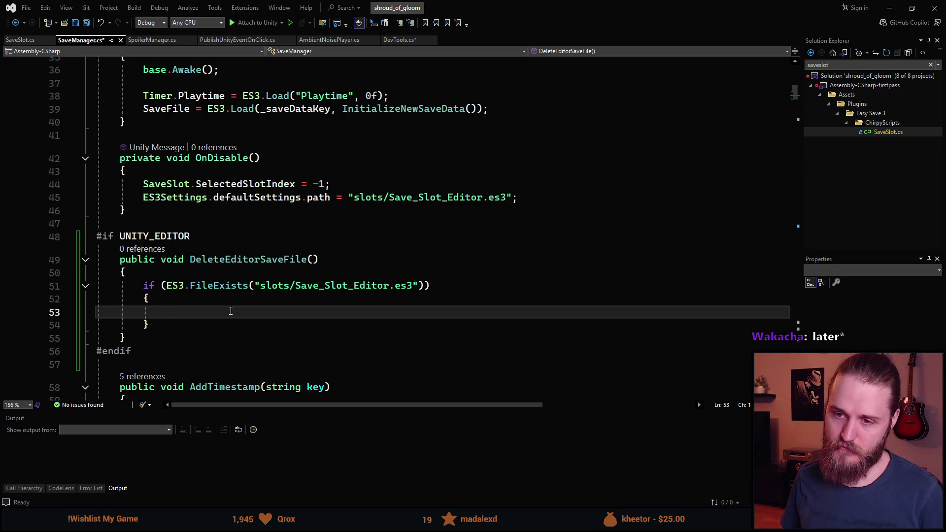
key("ctrl+v")
Paste the copied lines into the if block and move the filePath line above the if.
key("Up")
key("Up")
key("alt+Up")
key("alt+Up")
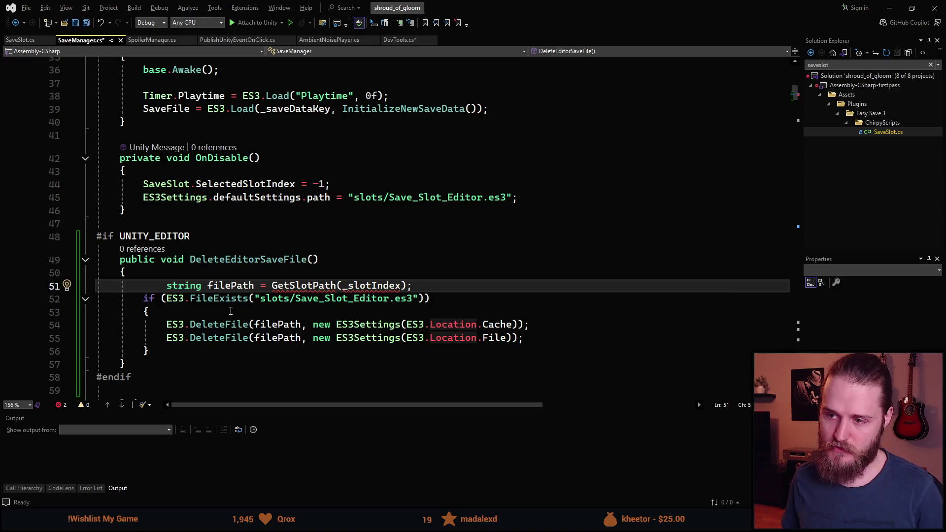
key("BackSpace")
key("BackSpace")
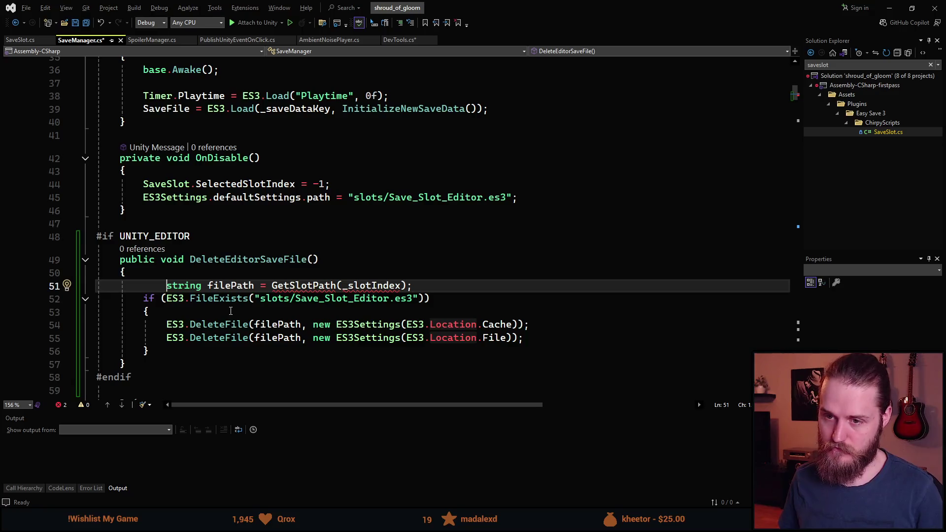
key("BackSpace")
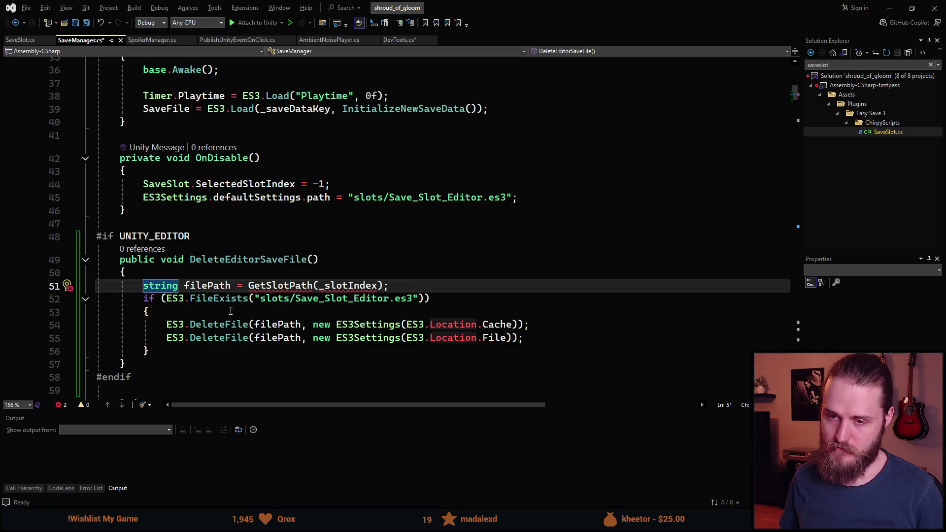
key("Return")
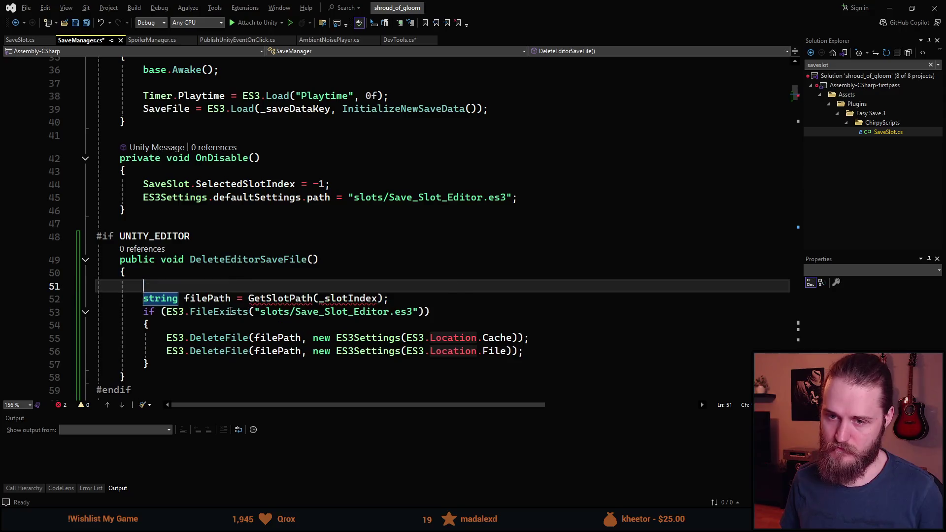
key("BackSpace")
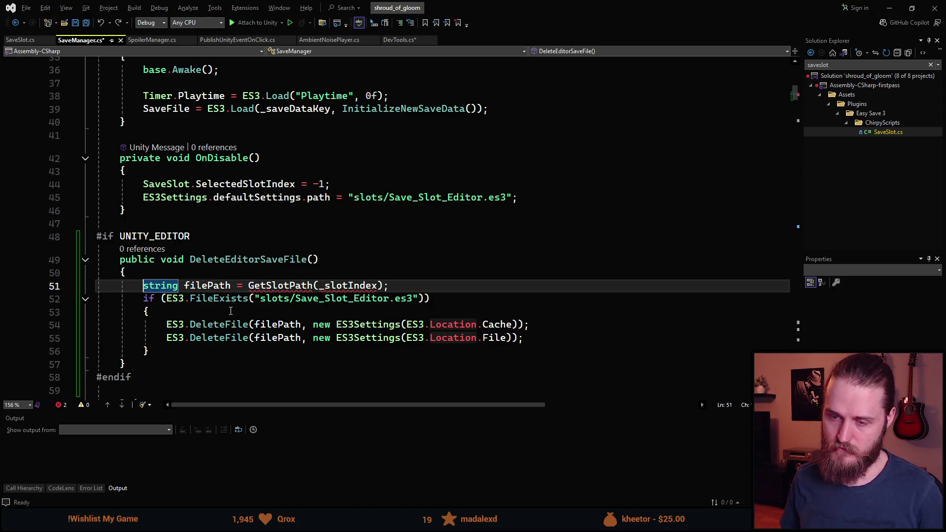
key("Return")
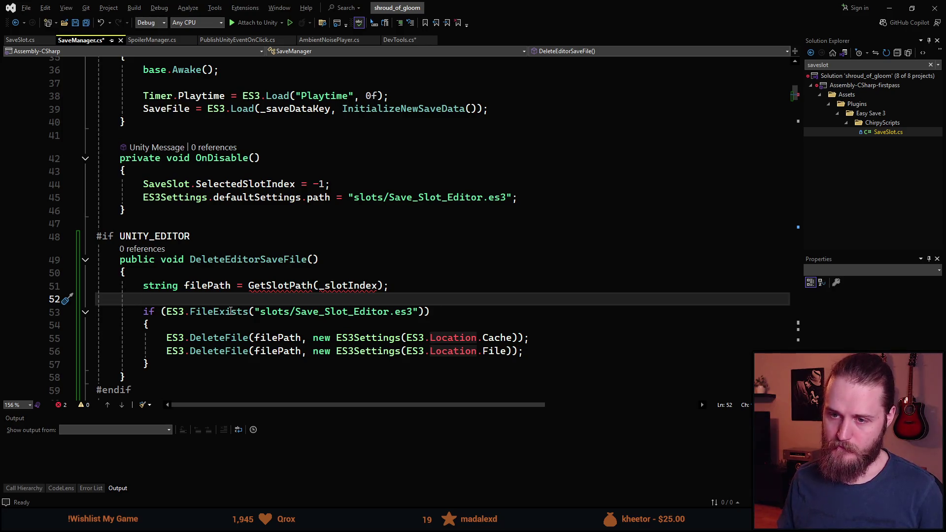
Set filePath to "slots/Save_Slot_Editor.es3" instead of GetSlotPath(_slotIndex).
key("Down")
key("ctrl+Right")
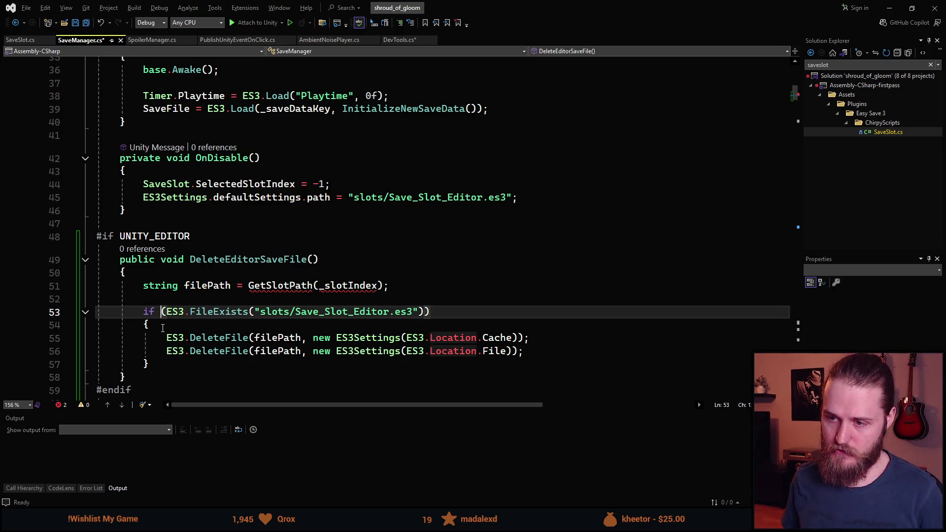
key("Left")
key("Left")
key("Left")
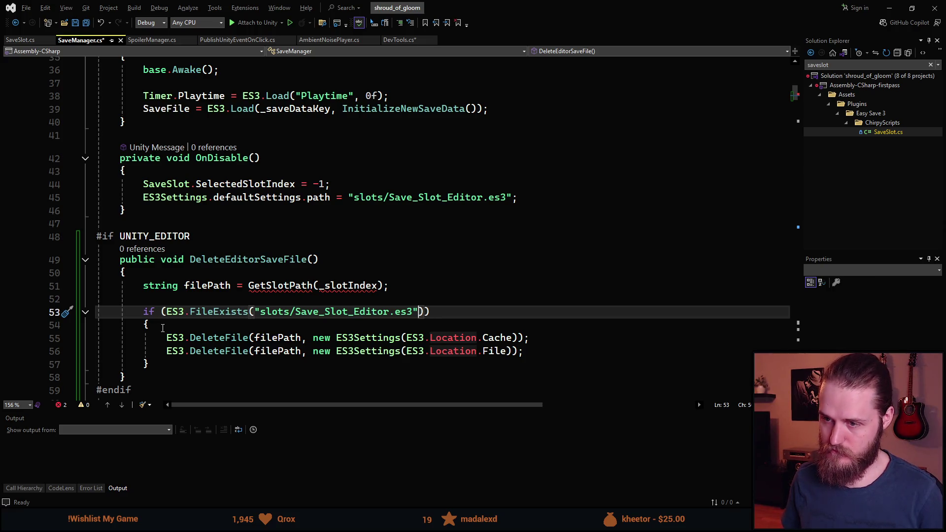
key("ctrl+Left")
key("ctrl+Left")
key("ctrl+Left")
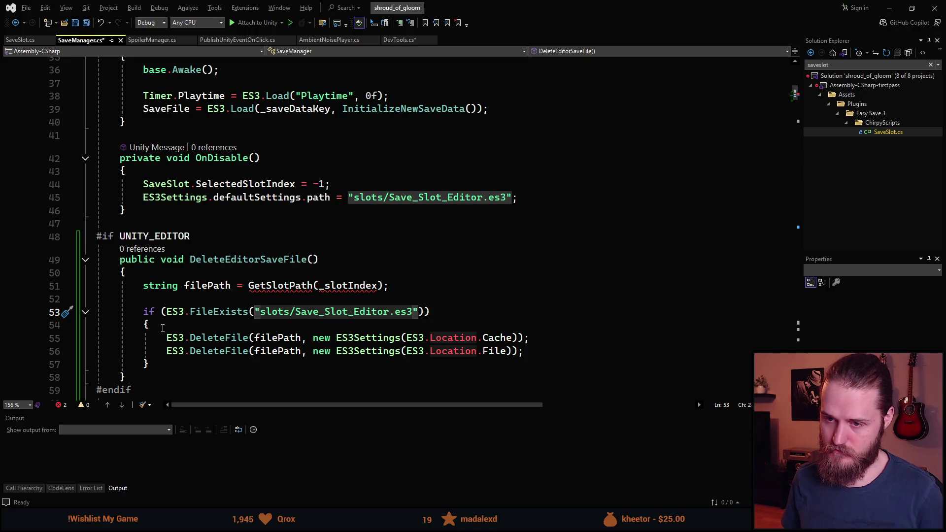
key("Up")
key("Up")
key("shift+End")
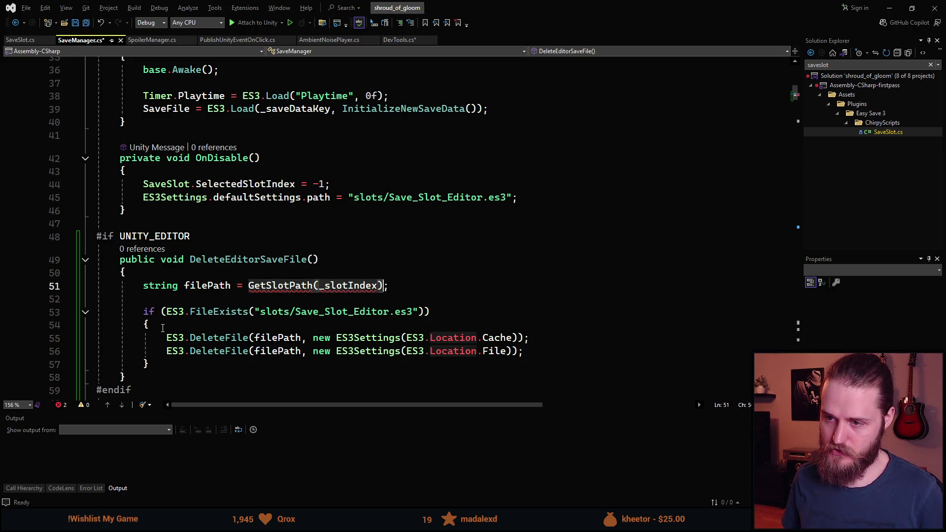
type("\"slots/Save_Slot_Editor.es3\"")
type(";")
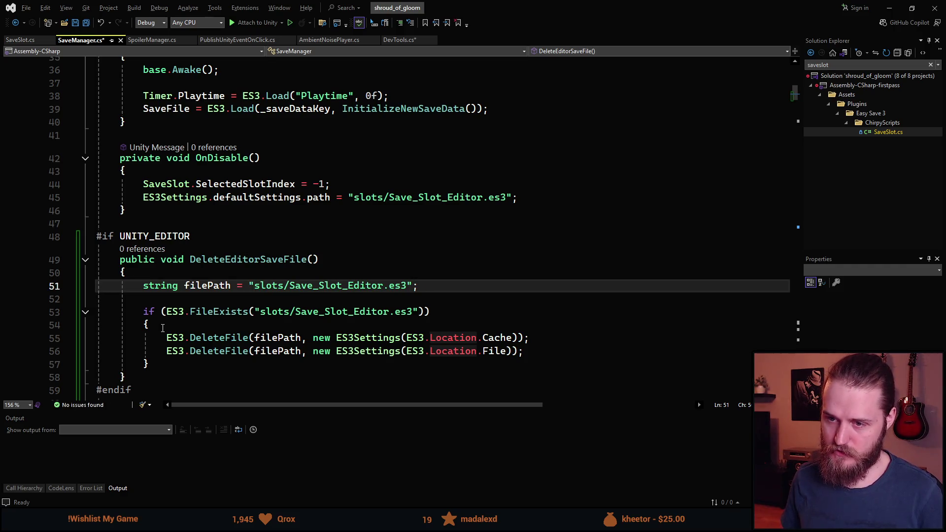
Pass filePath as the FileExists argument and save SaveManager.cs.
key("Down")
key("Down")
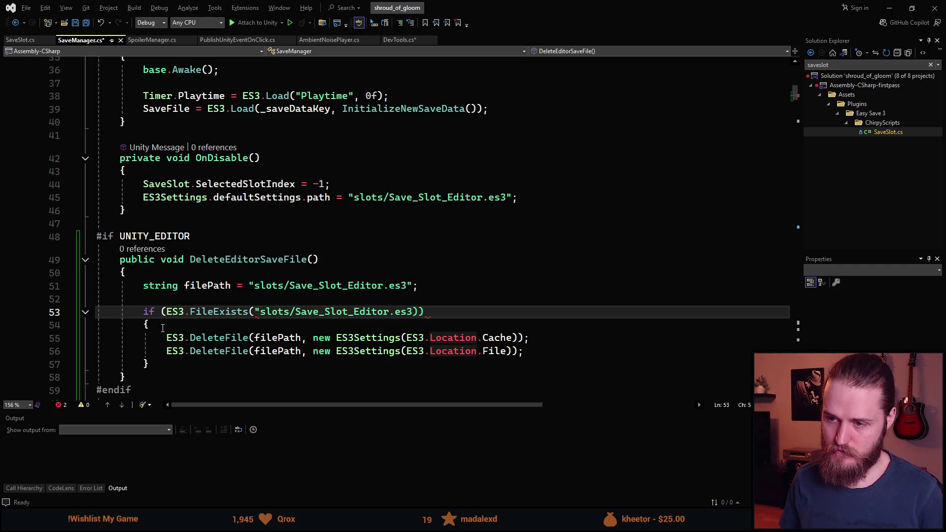
key("ctrl+Left")
key("ctrl+Left")
key("ctrl+Left")
key("Right")
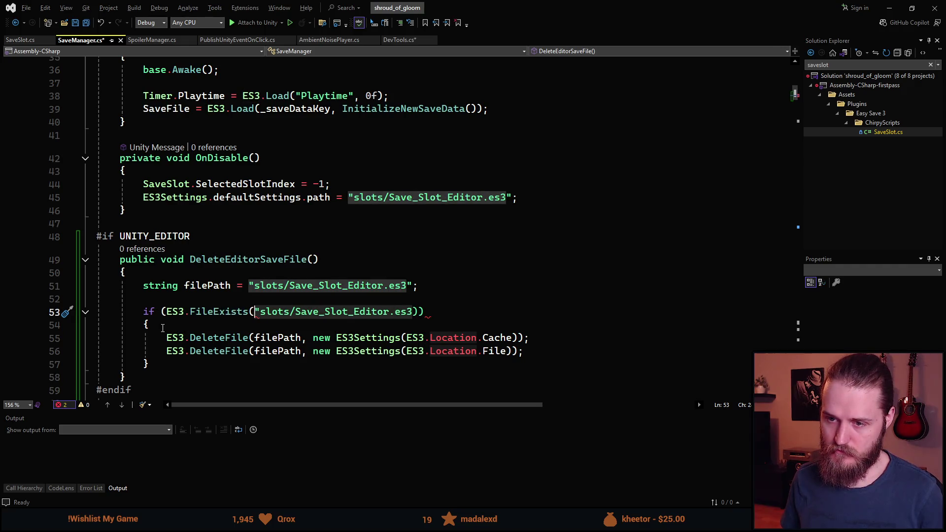
key("ctrl+shift+Right")
key("ctrl+shift+Right")
key("ctrl+shift+Right")
type("file")
key("Tab")
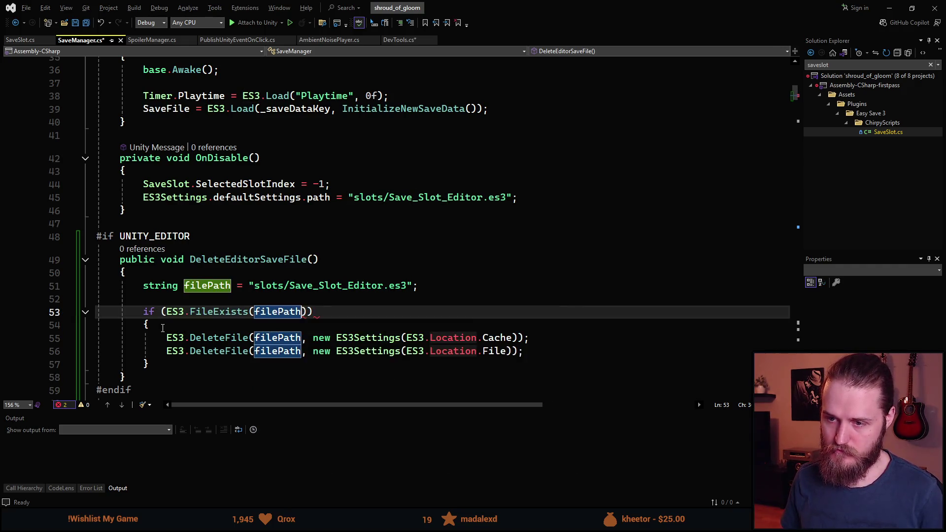
key("Right")
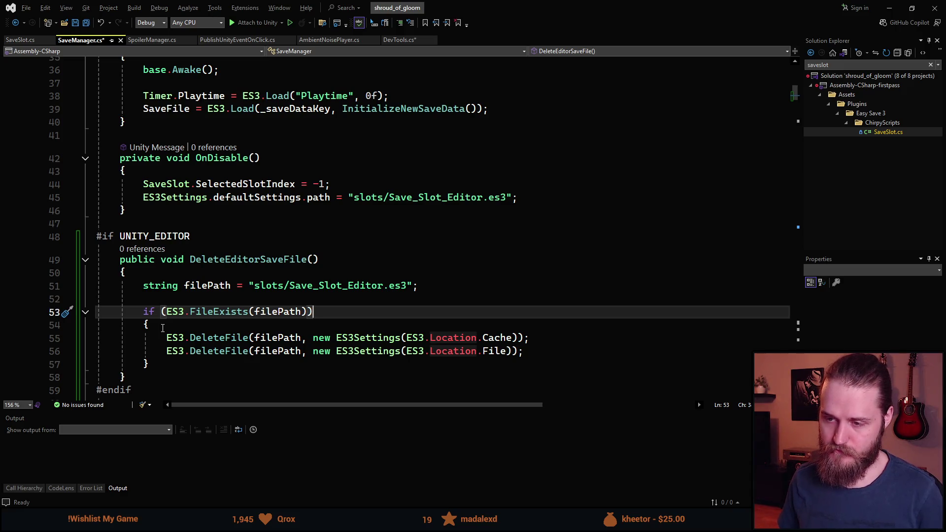
key("Down")
key("Down")
key("Down")
key("Down")
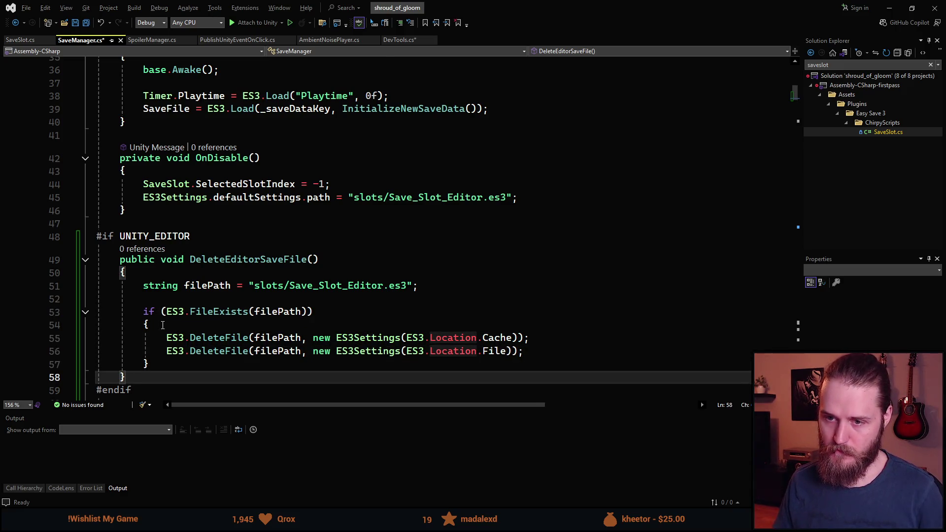
scroll(246, 257, "down", 1)
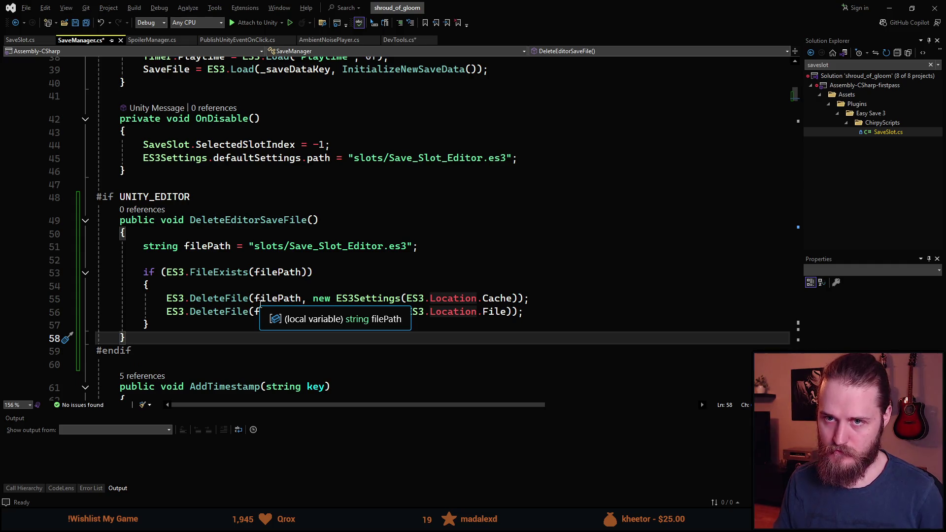
key("ctrl+s")
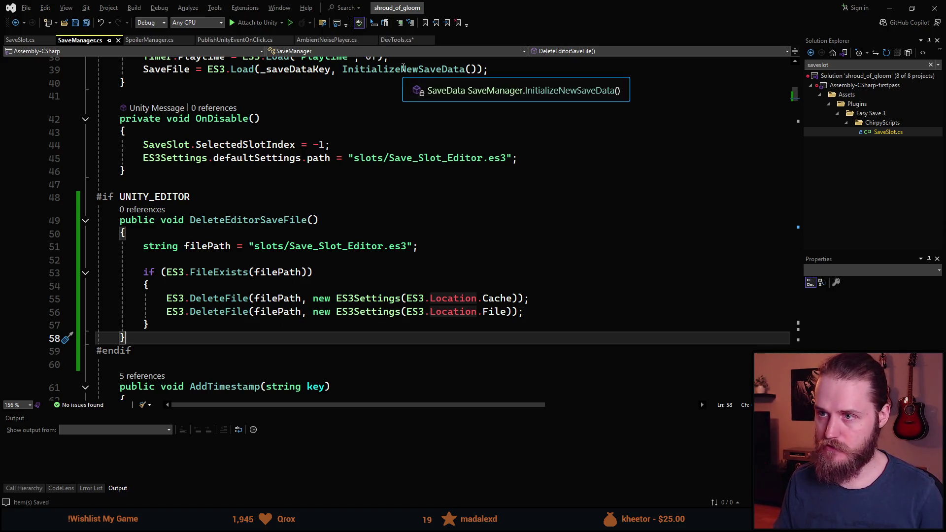
left_click(397, 41)
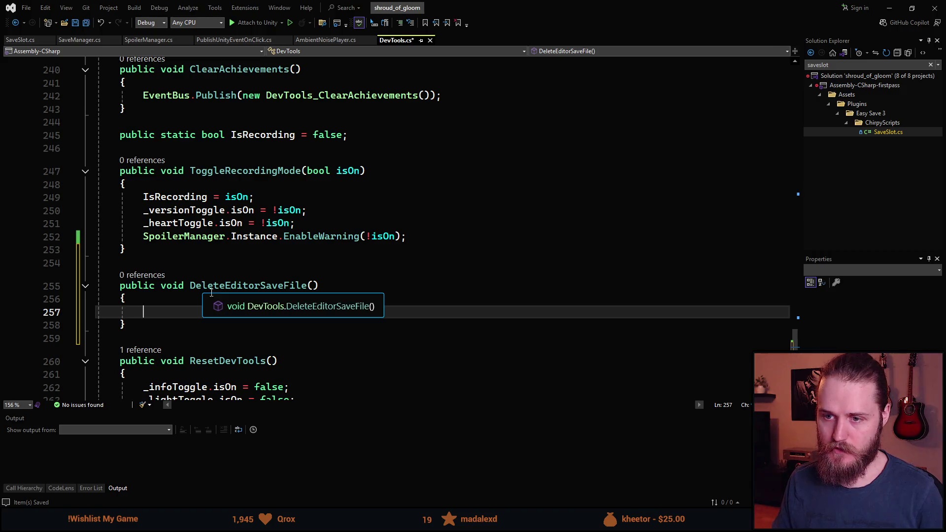
Make DevTools.DeleteEditorSaveFile call SaveManager.Instance.DeleteEditorSaveFile() and save DevTools.cs.
type("SaveManager.")
key("Tab")
key("Tab")
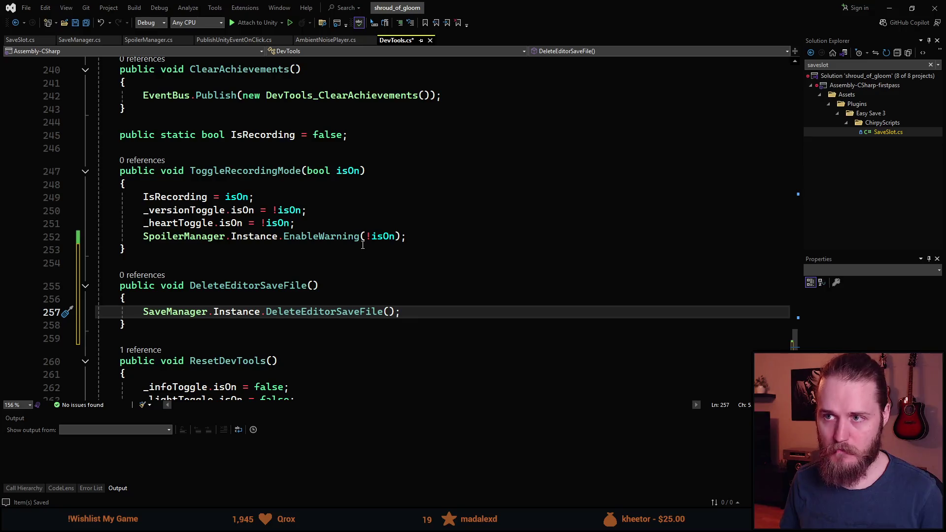
key("ctrl+s")
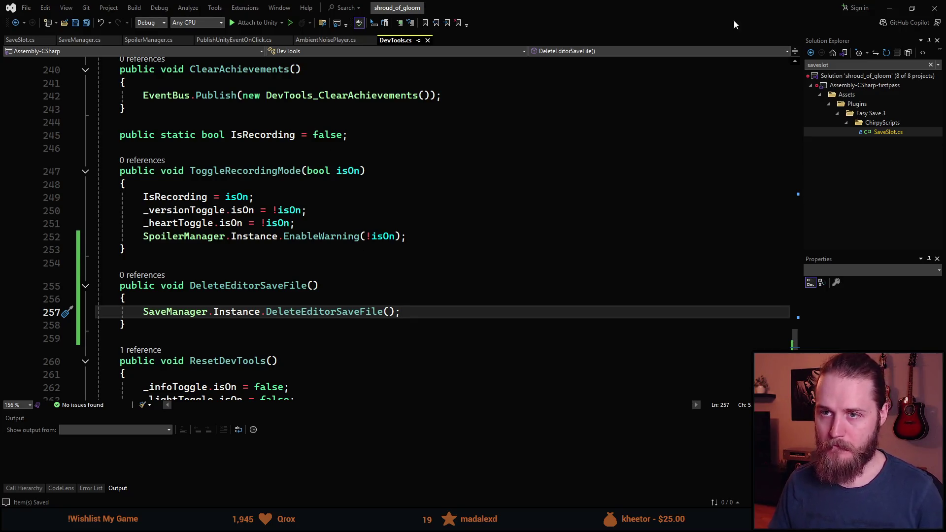
left_click(890, 8)
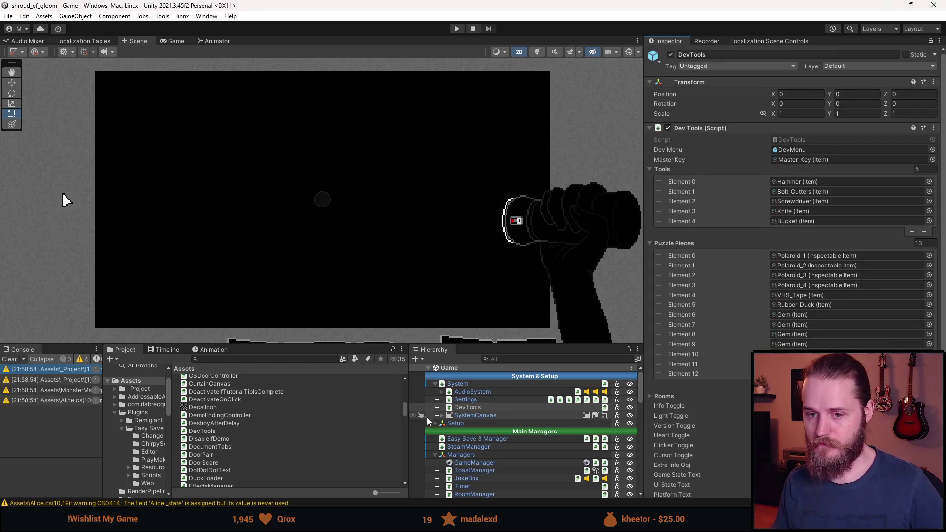
Select DevMenu under SystemCanvas in the Hierarchy and frame it in the Scene view.
scroll(495, 431, "down", 3)
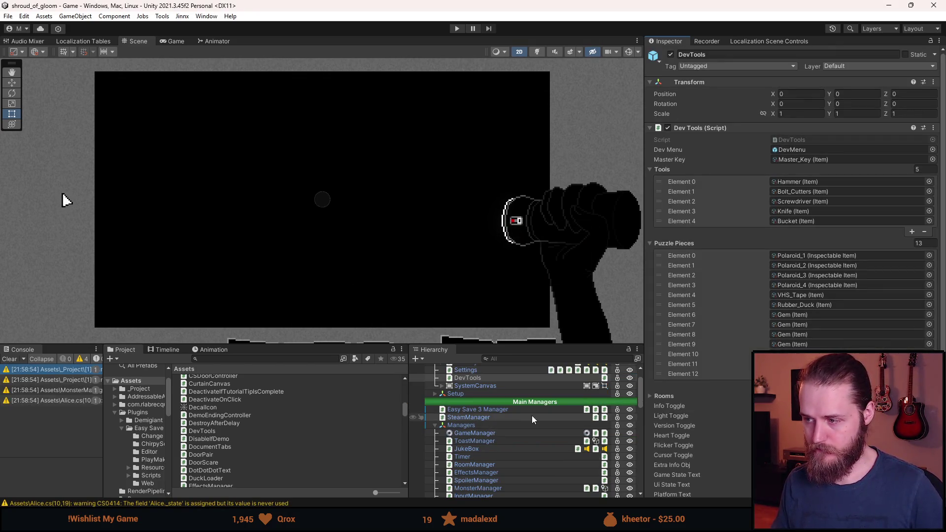
scroll(481, 420, "up", 3)
mouse_move(474, 422)
left_mouse_down()
mouse_move(458, 408)
mouse_move(445, 418)
left_mouse_up()
left_click(441, 416)
left_click(477, 455)
key("alt+shift+a")
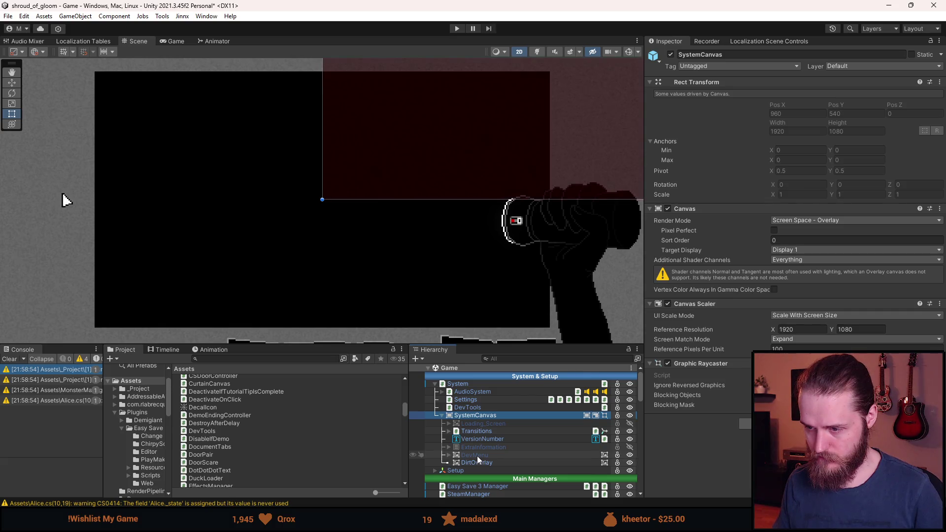
key("f")
scroll(375, 197, "up", 5)
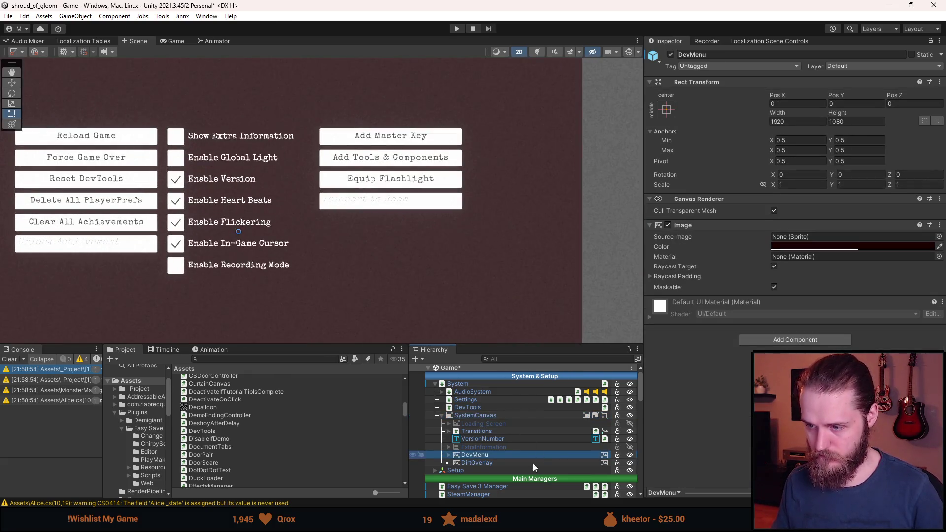
Expand DevMenu and Panel_2 and select the Teleport (3) button.
left_click(449, 456)
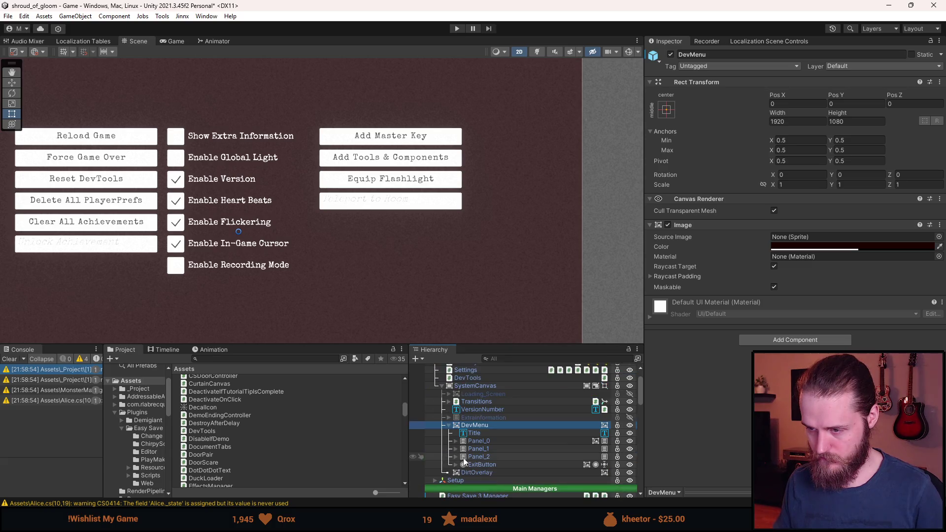
left_click(457, 457)
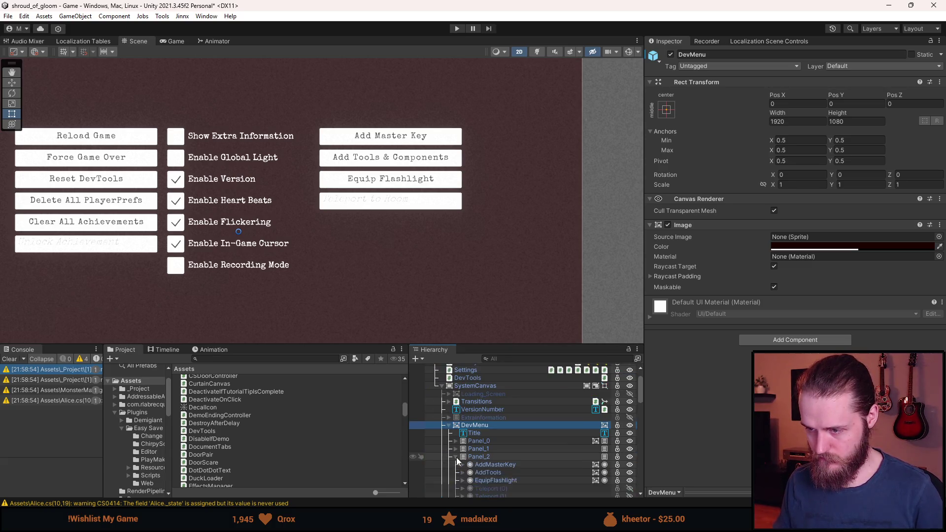
scroll(483, 459, "down", 3)
left_click(517, 425)
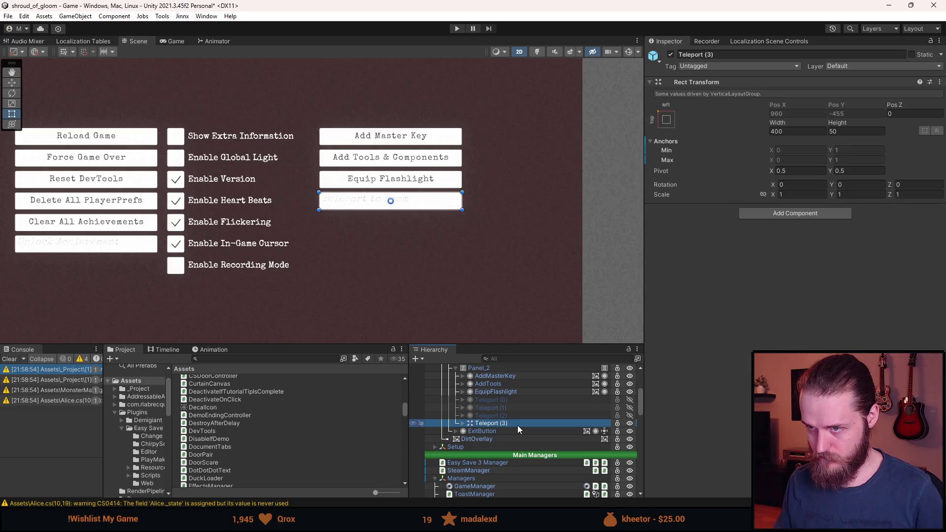
Duplicate the Teleport (3) button under Panel_2 and name the copy DeleteSaveFile.
key("ctrl+d")
right_click(516, 431)
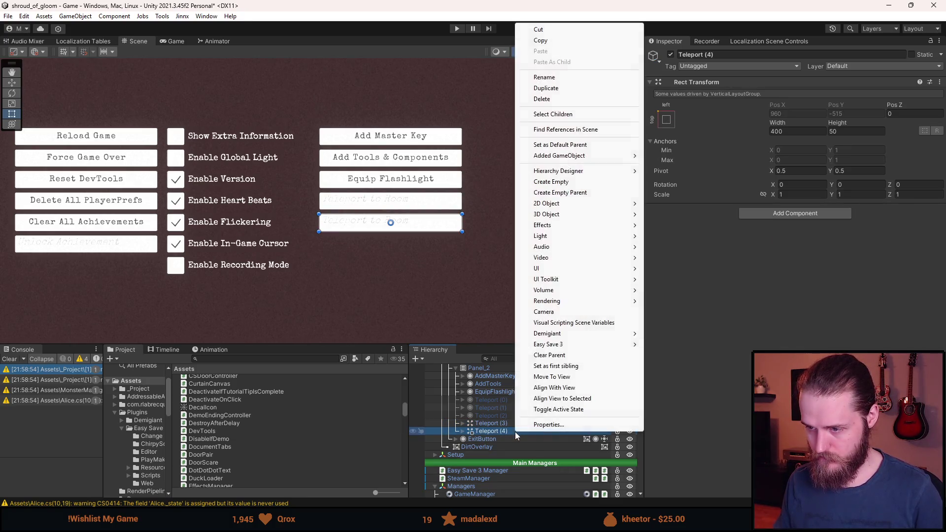
left_click(702, 54)
type("Delete")
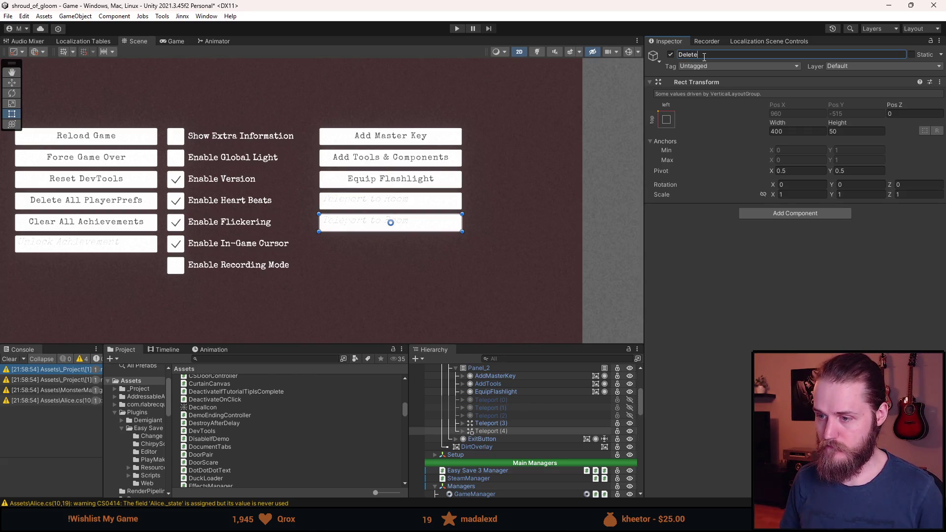
type("SaveFil")
type("e")
key("Return")
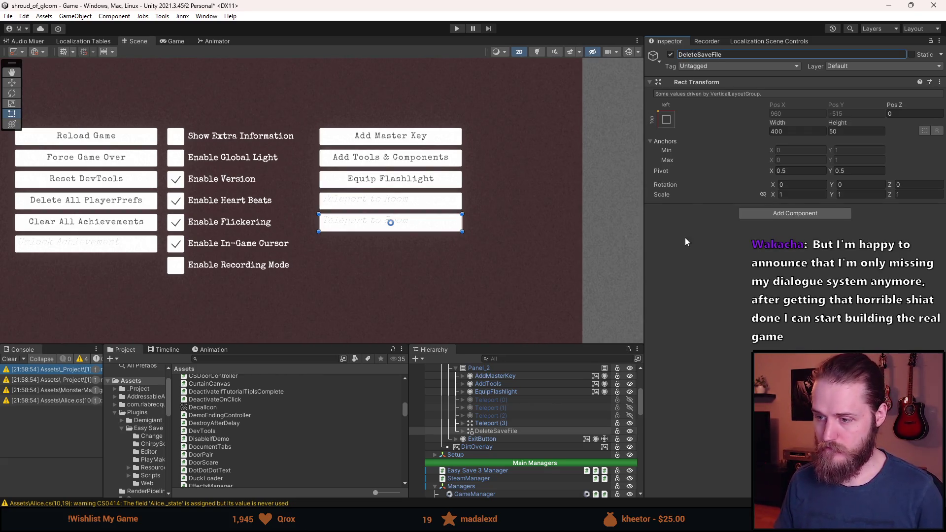
left_click(508, 433)
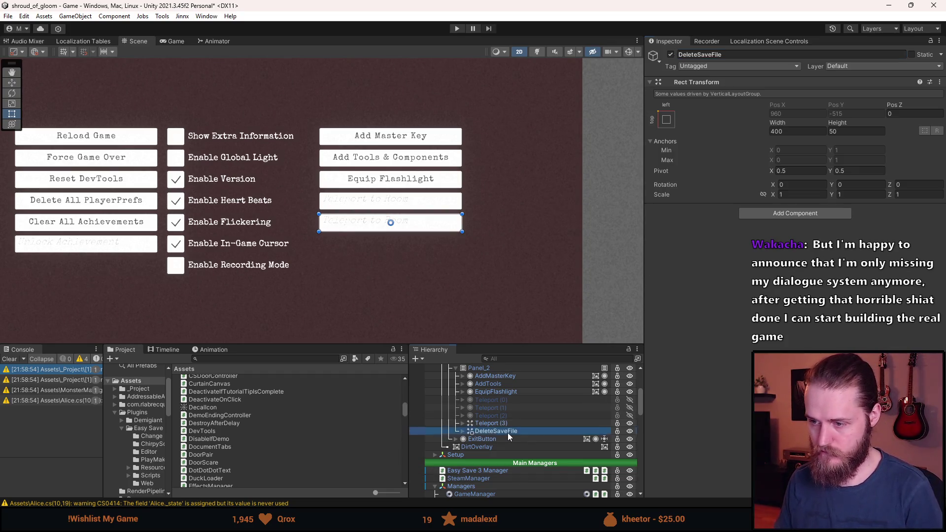
key("ctrl+z")
key("ctrl+z")
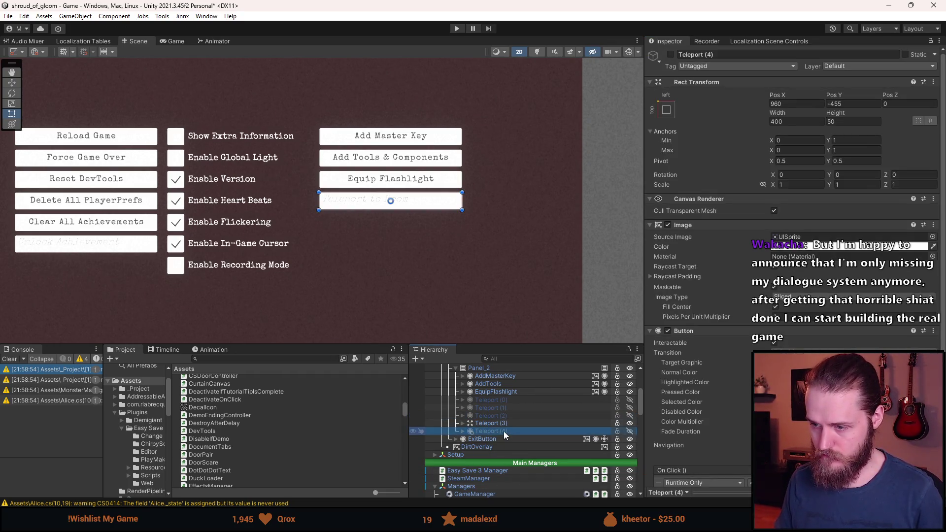
key("ctrl+y")
left_click(704, 55)
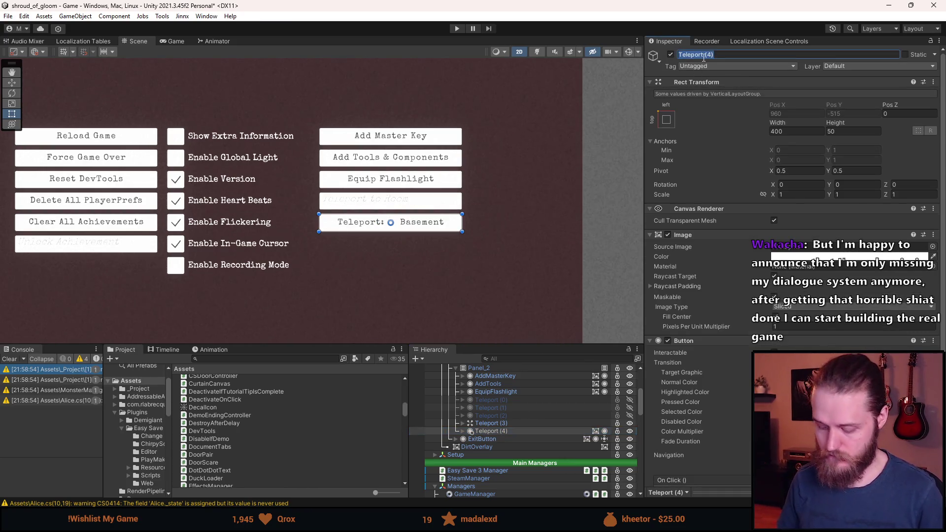
type("Del")
key("Return")
left_click(462, 431)
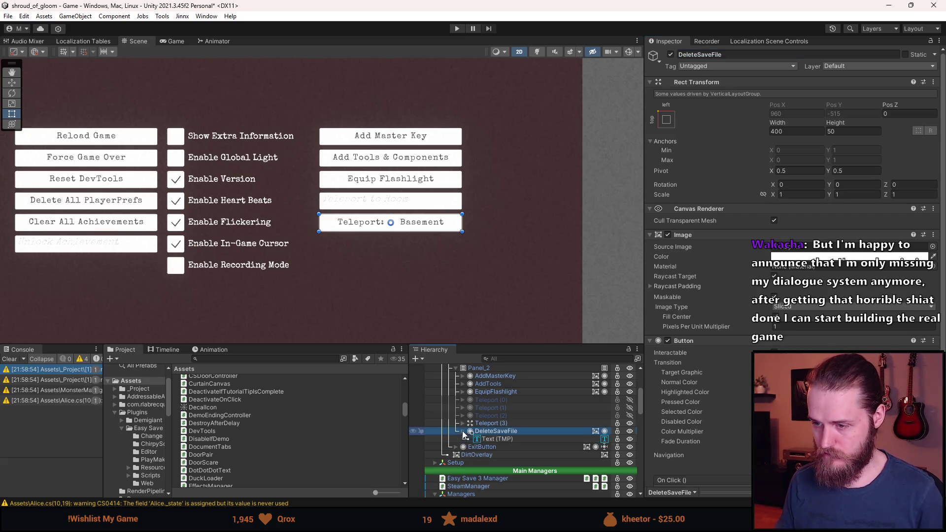
Change the button's Text (TMP) label to 'Delete Editor Save File' with a red vertex colour.
left_click(480, 439)
left_click(706, 287)
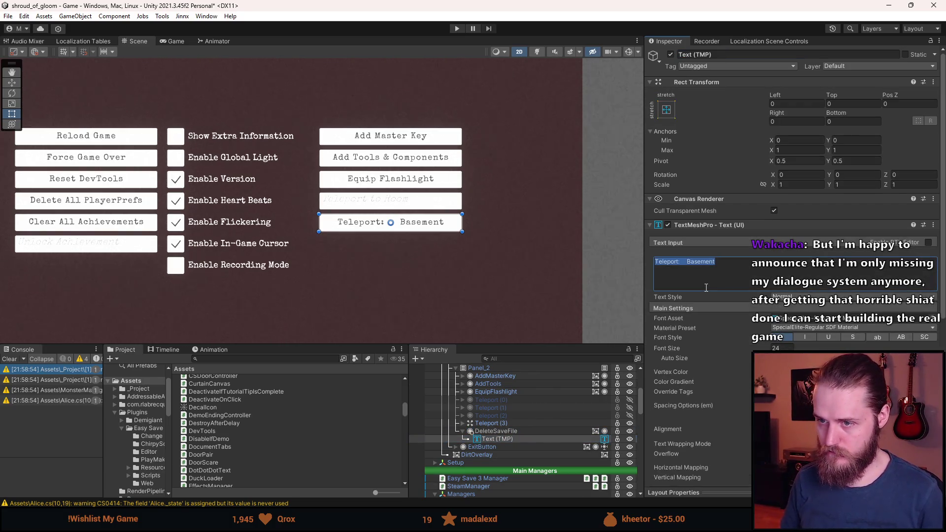
type("Delete Editor Save File")
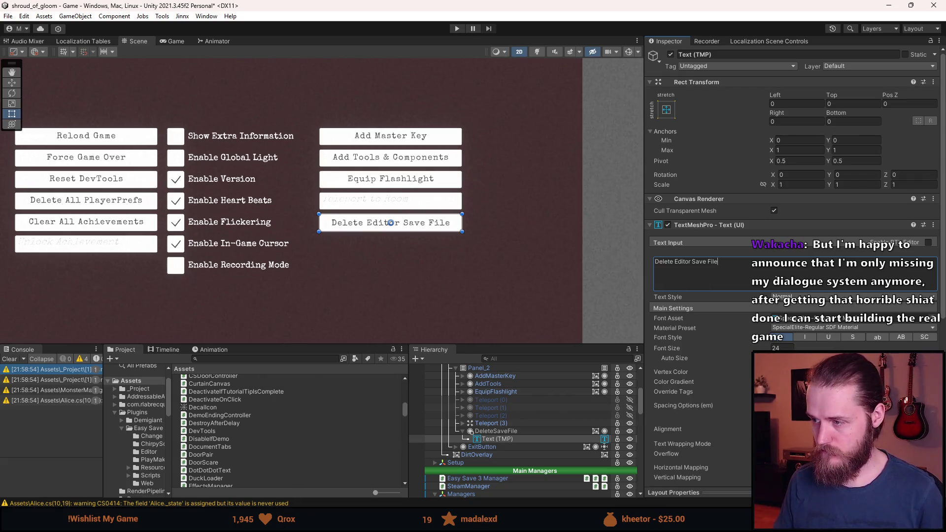
key("ctrl+shift+Left")
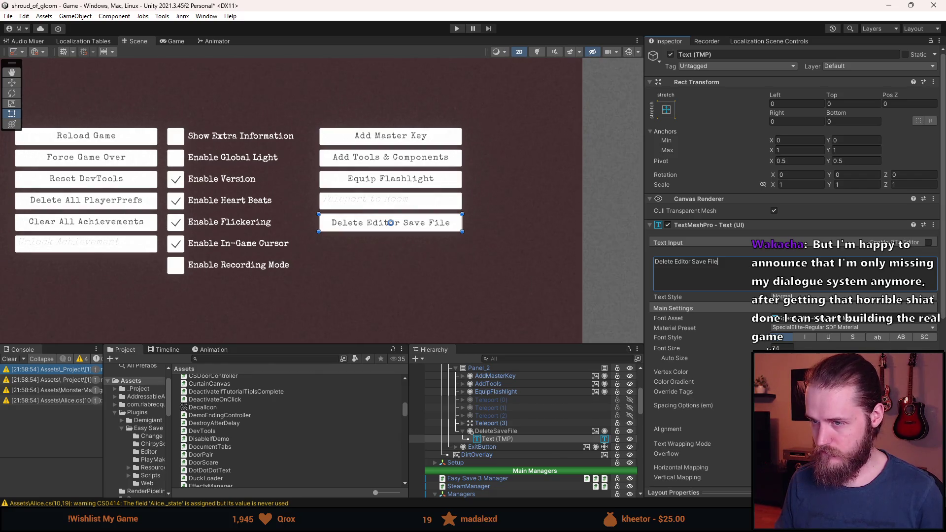
left_click(838, 372)
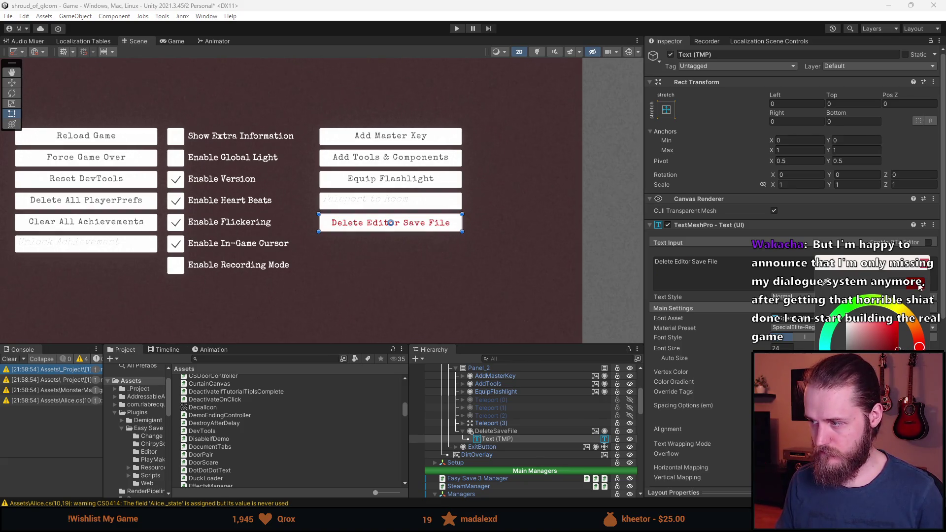
key("Escape")
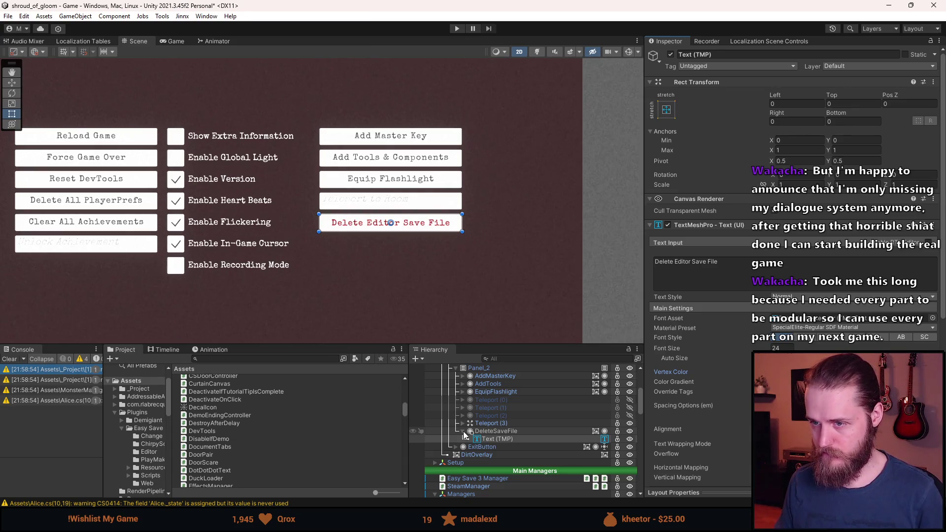
Wire the DeleteSaveFile button's On Click to DevTools.DeleteEditorSaveFile and save the scene.
left_click(463, 430)
left_click(504, 428)
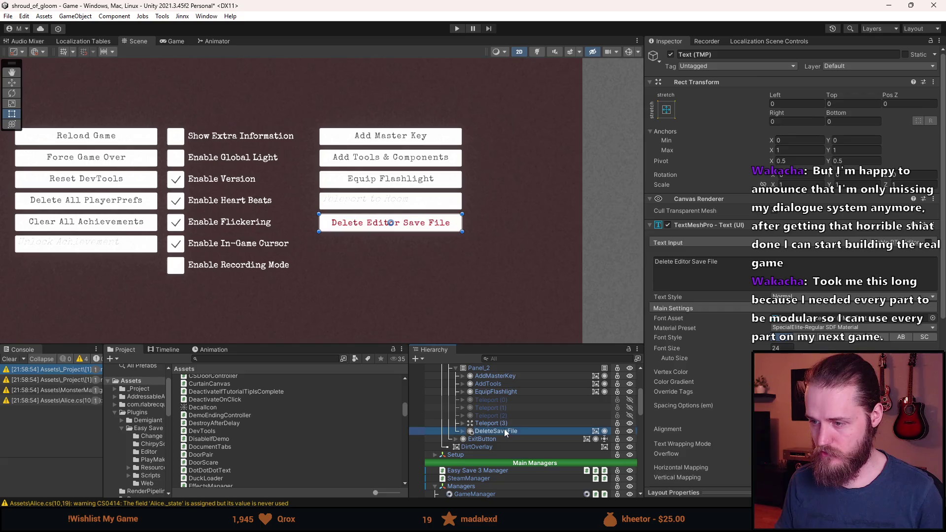
scroll(733, 389, "down", 3)
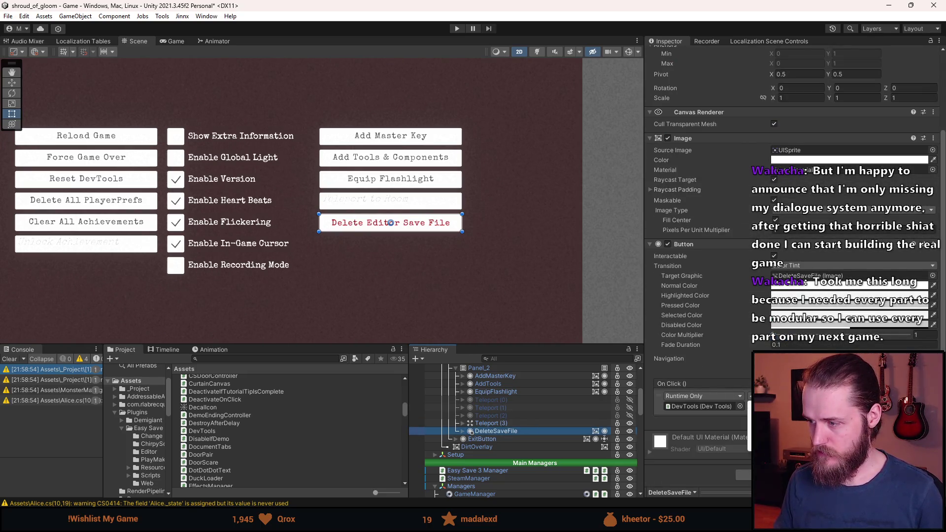
left_click(749, 397)
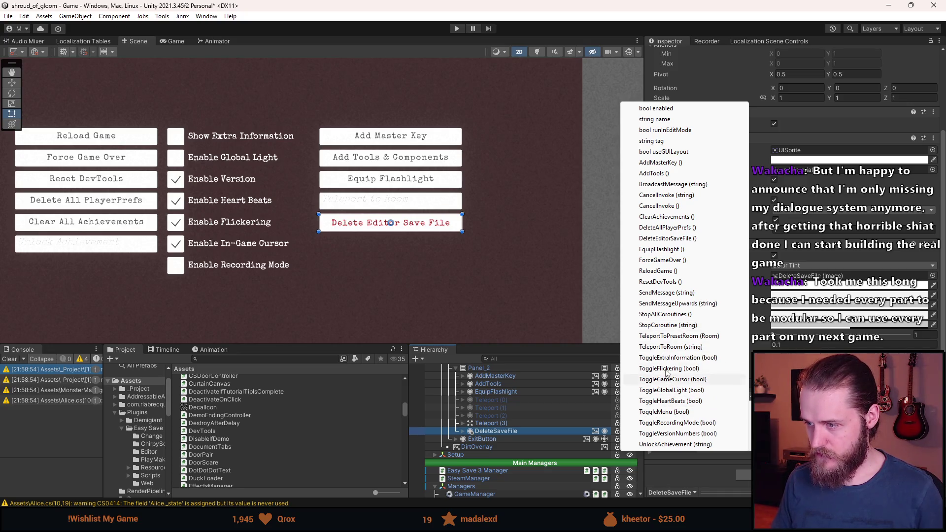
left_click(665, 238)
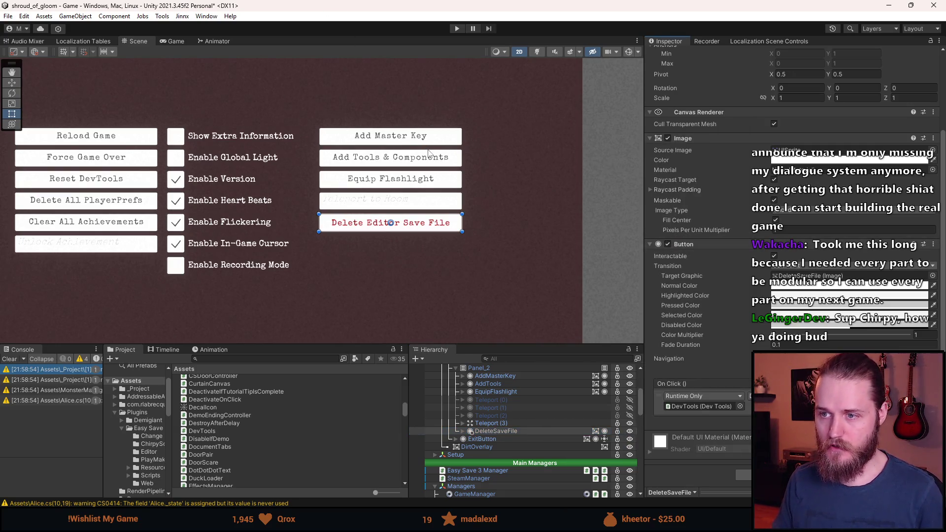
key("ctrl+s")
scroll(513, 422, "up", 5)
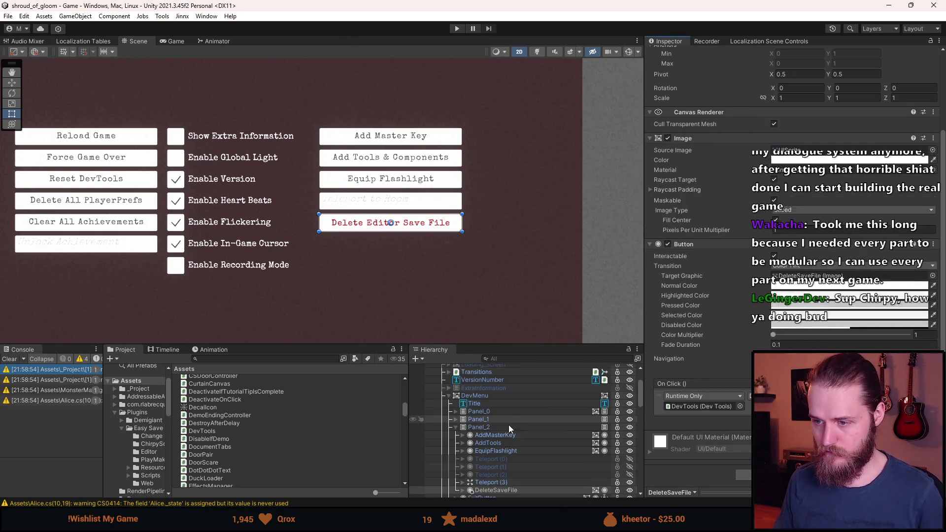
left_click(473, 428)
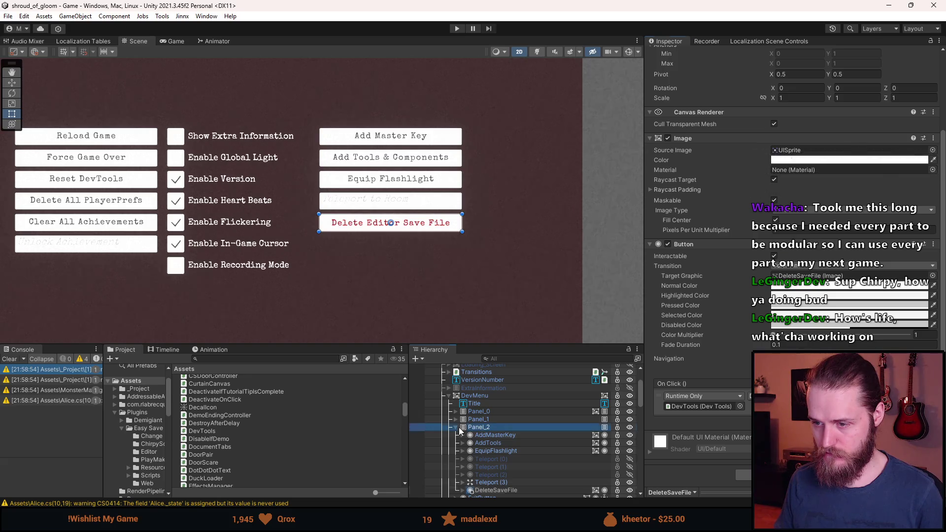
Deactivate DevMenu, check the System prefab's overrides, and save the scene.
left_click(448, 396)
key("alt+shift+a")
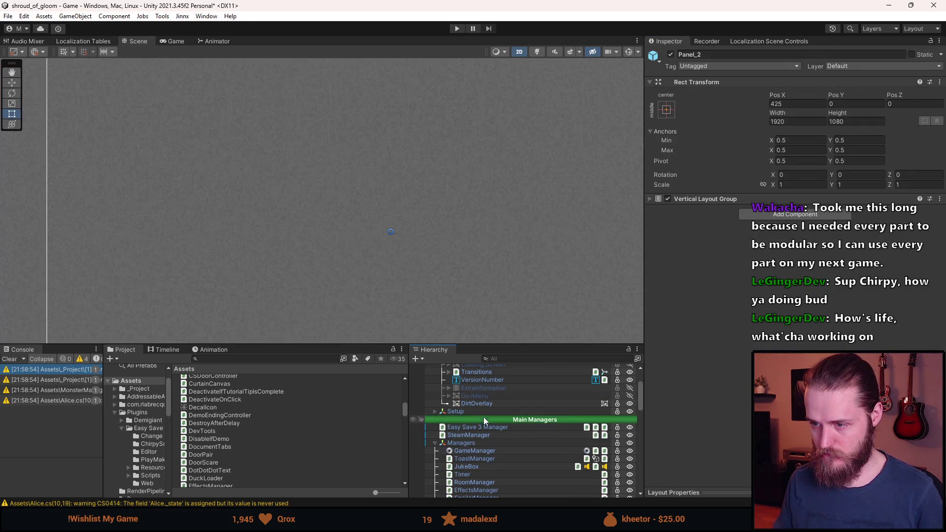
scroll(484, 417, "up", 3)
left_click(476, 415)
left_click(486, 385)
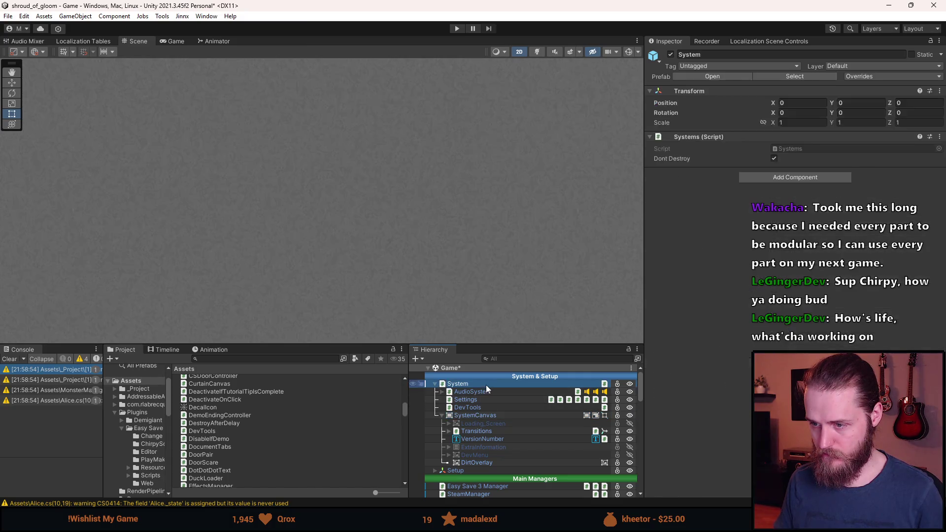
left_click(877, 77)
left_click(345, 170)
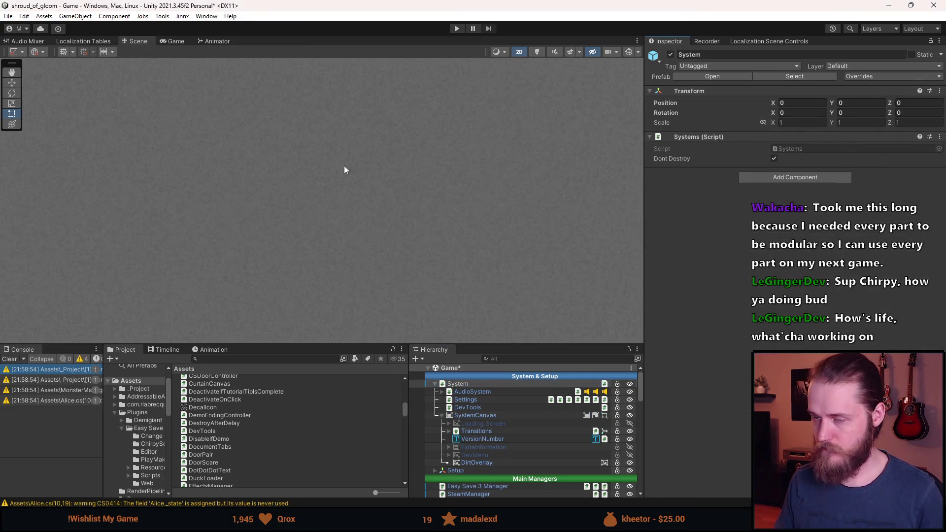
key("ctrl+s")
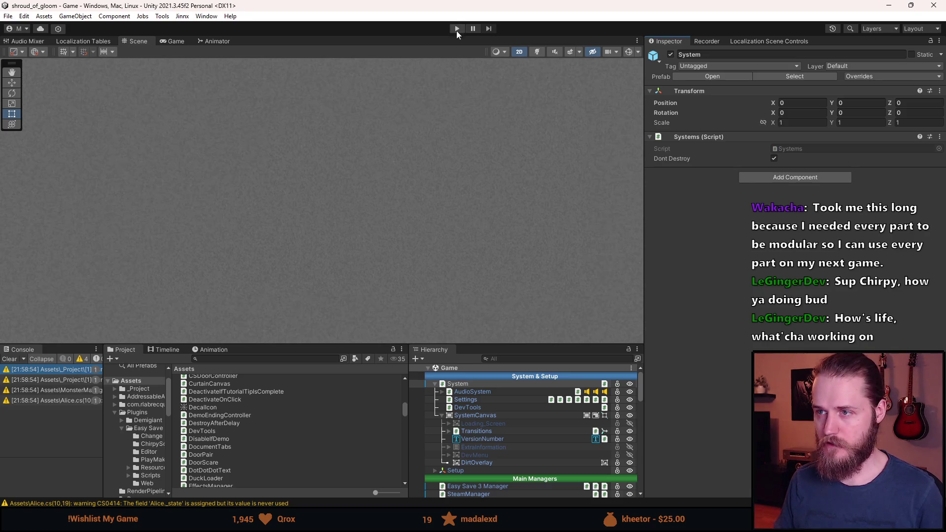
Select and frame the Rooms object, then enter Play mode.
left_click(434, 384)
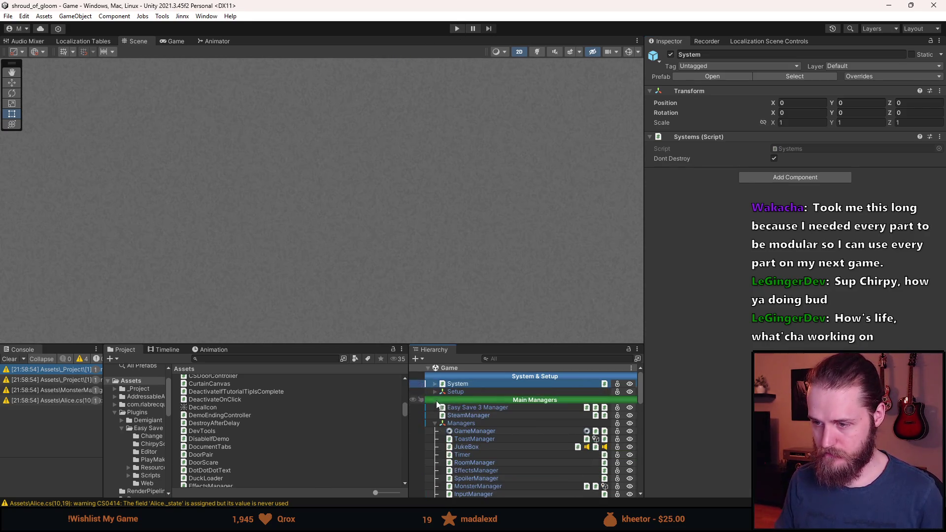
left_click(435, 424)
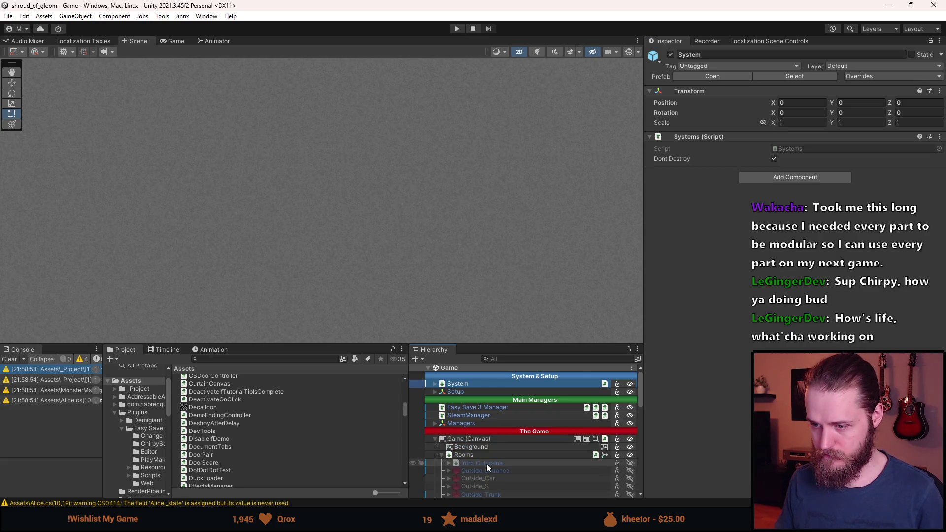
scroll(487, 464, "down", 5)
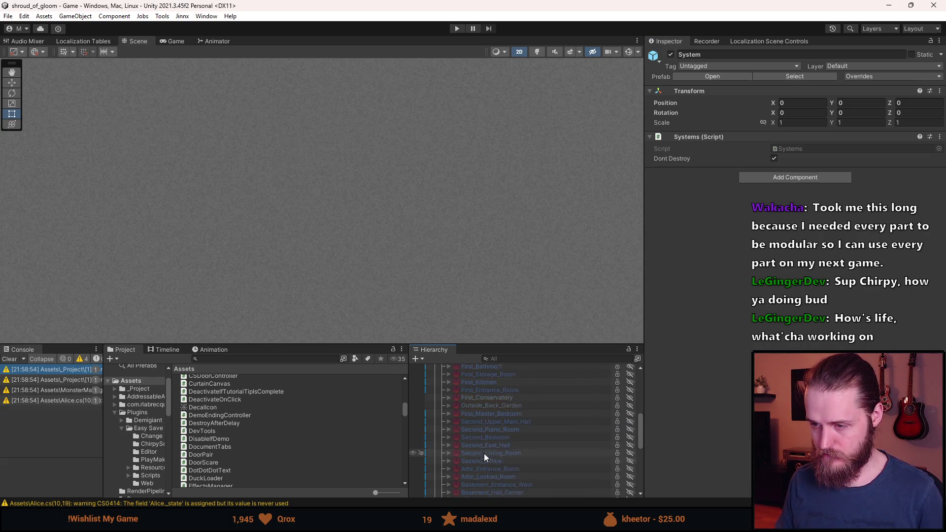
scroll(483, 455, "up", 5)
double_click(477, 455)
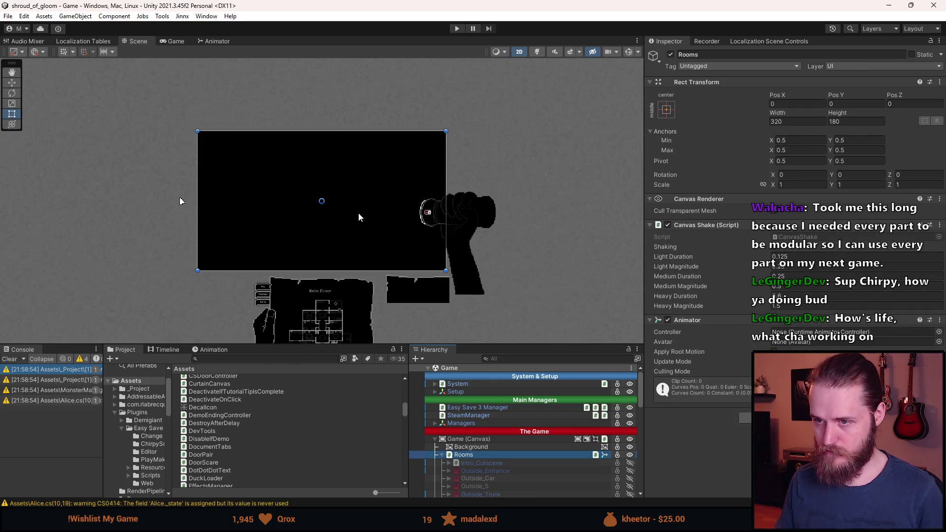
left_click(457, 29)
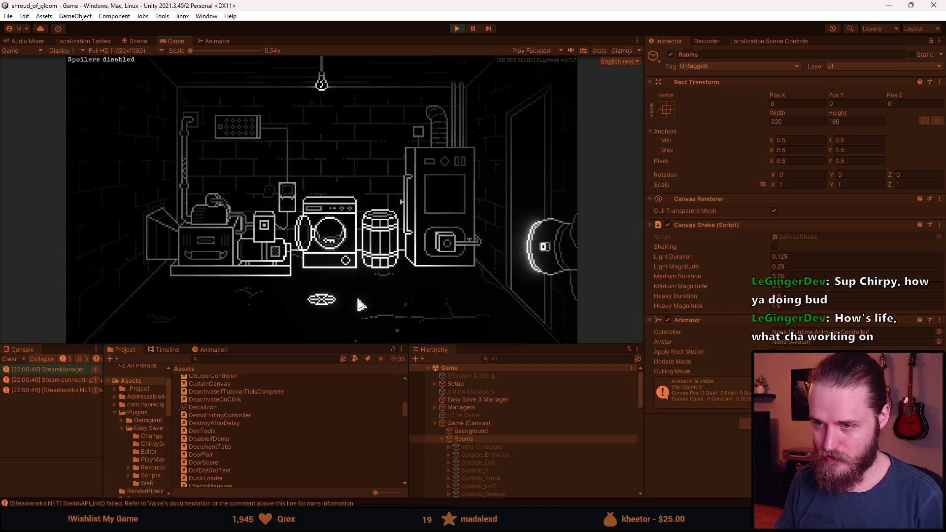
Enlarge the Game view and resume the paused game.
left_click_drag(346, 347, 325, 420)
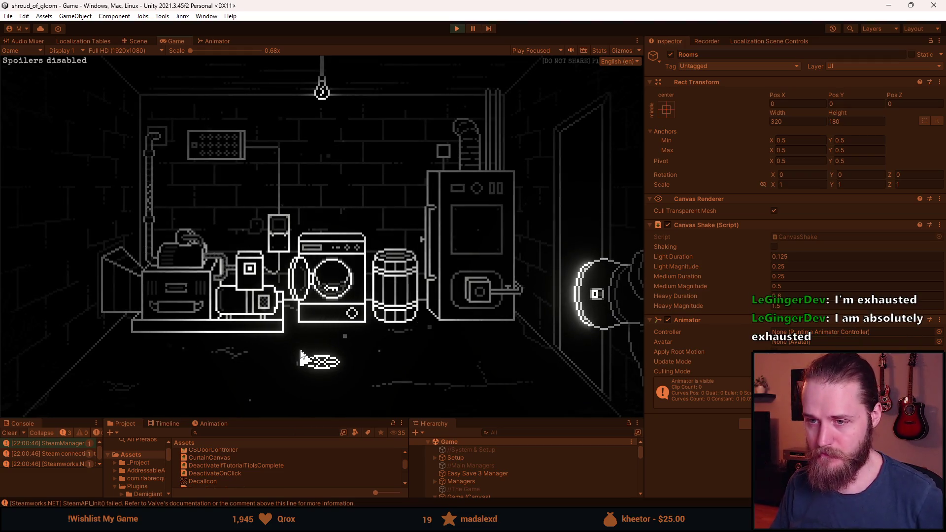
key("Escape")
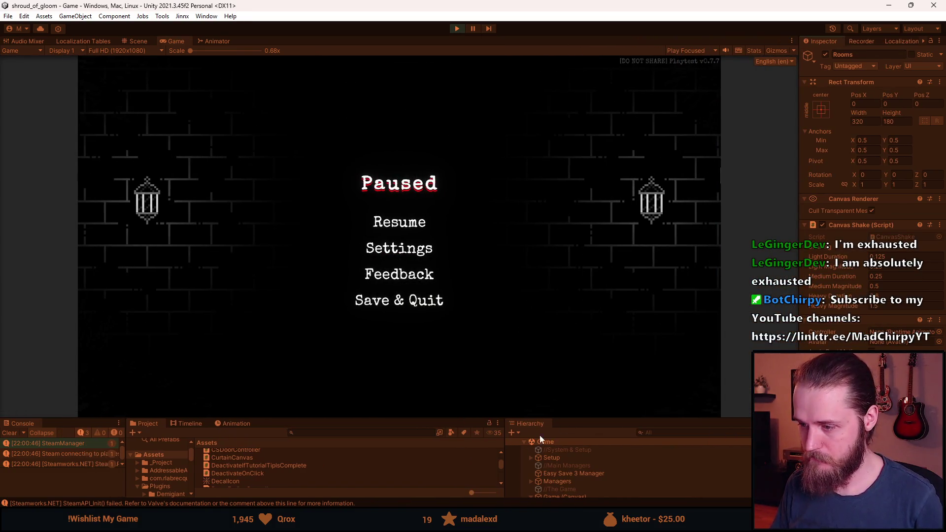
left_click_drag(451, 418, 451, 449)
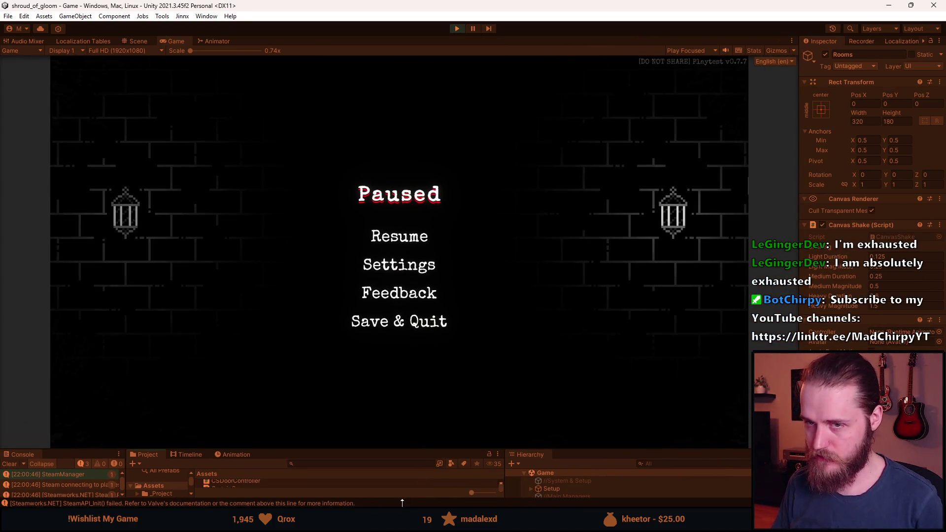
left_click(407, 238)
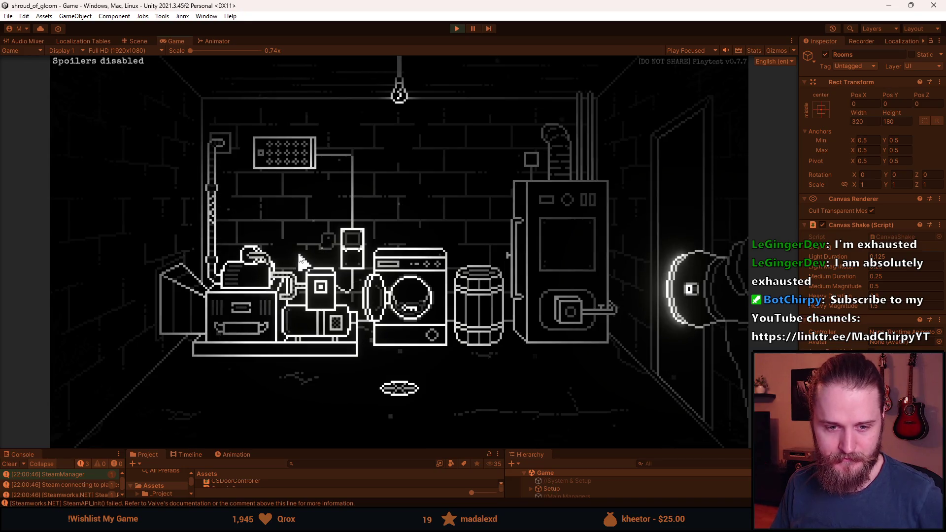
Open and close the developer tools overlay, then switch to Visual Studio.
key("F1")
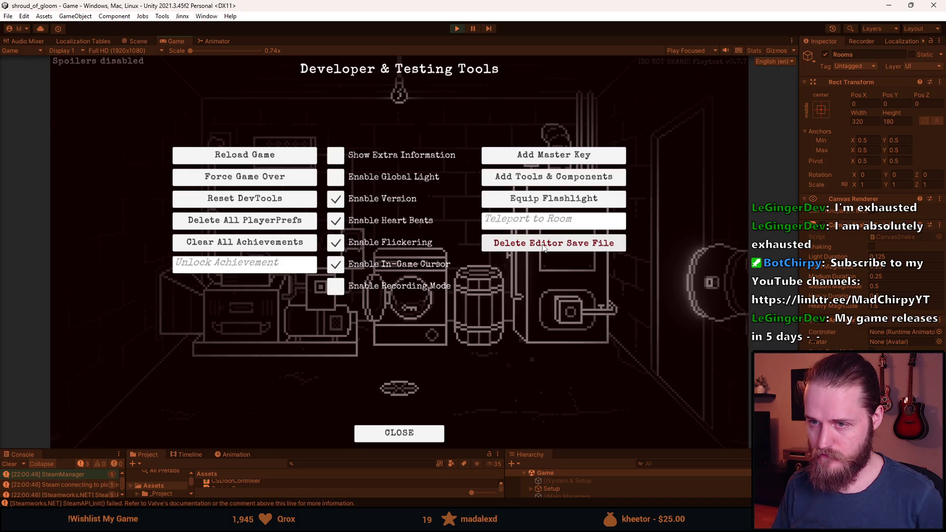
left_click(271, 158)
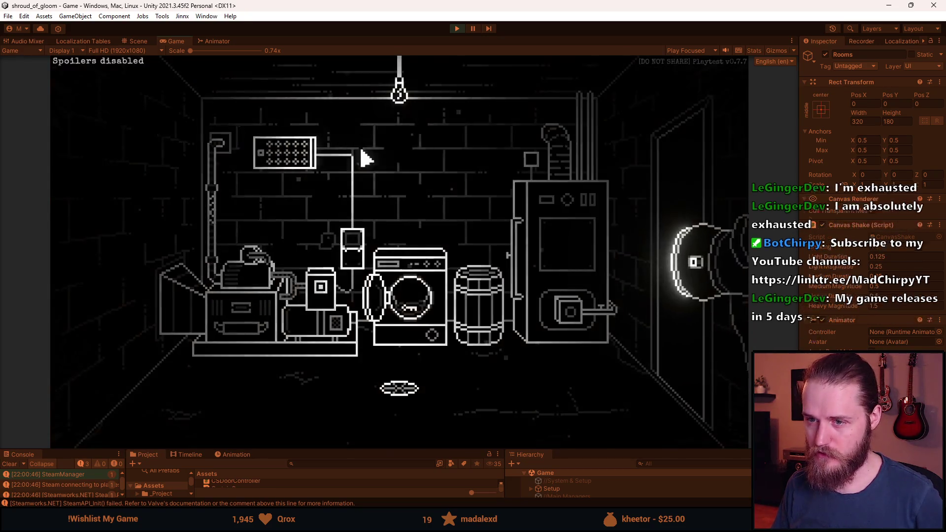
key("alt+Tab")
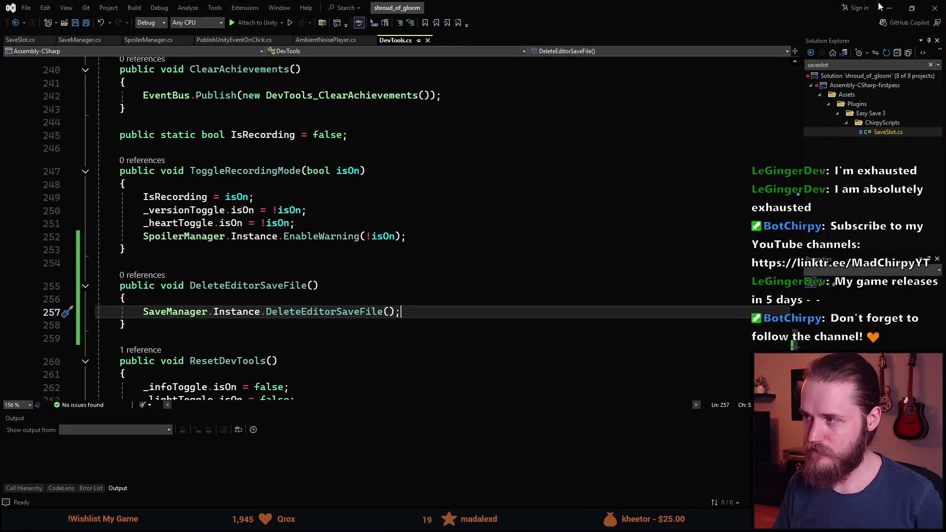
Stop Play mode in Unity and return to Visual Studio.
left_click(888, 7)
left_click(457, 29)
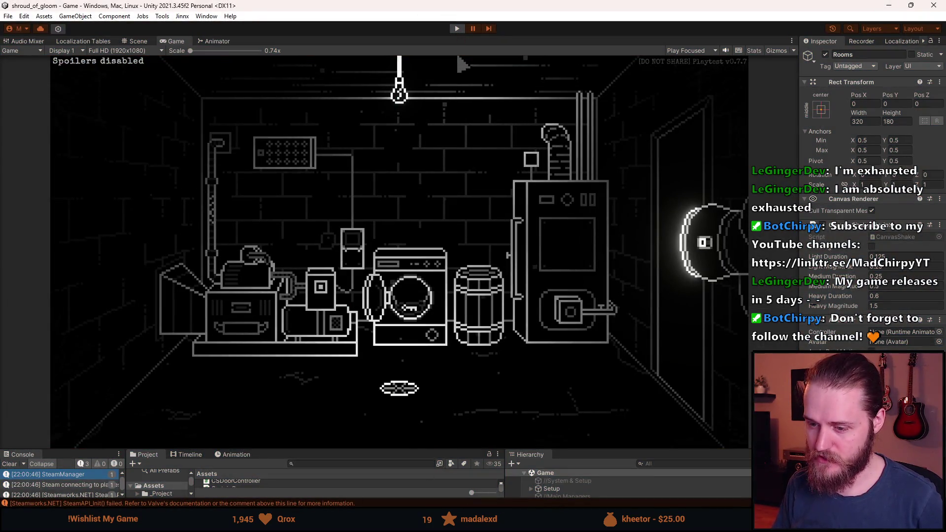
key("alt+Tab")
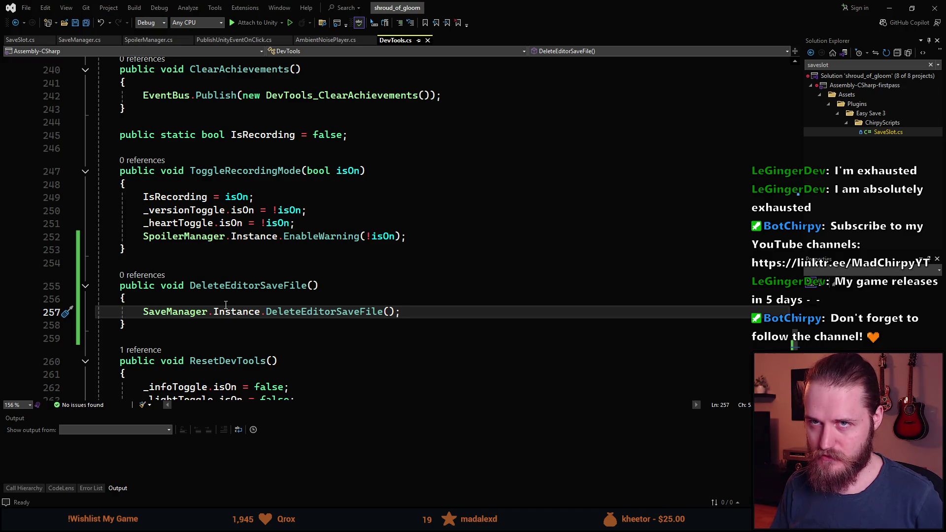
Add a ReloadGame(); call on line 258 of DeleteEditorSaveFile, then return to Unity.
scroll(226, 305, "down", 1)
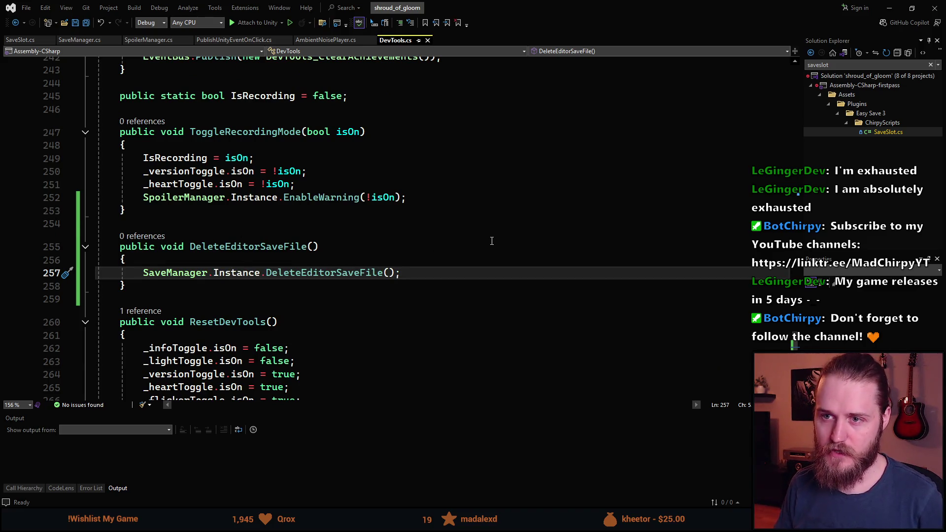
scroll(492, 240, "up", 7)
scroll(458, 262, "up", 10)
scroll(458, 262, "up", 9)
scroll(455, 261, "up", 8)
scroll(455, 262, "up", 4)
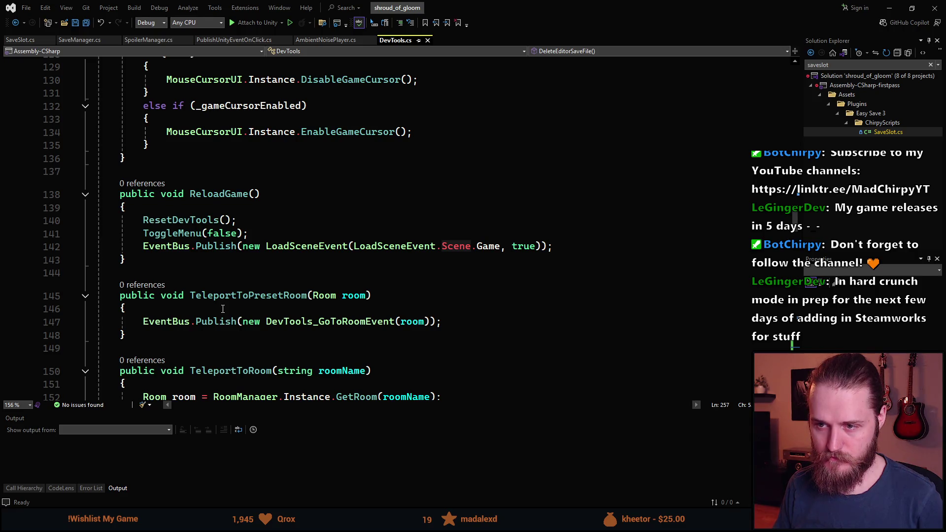
scroll(222, 308, "down", 20)
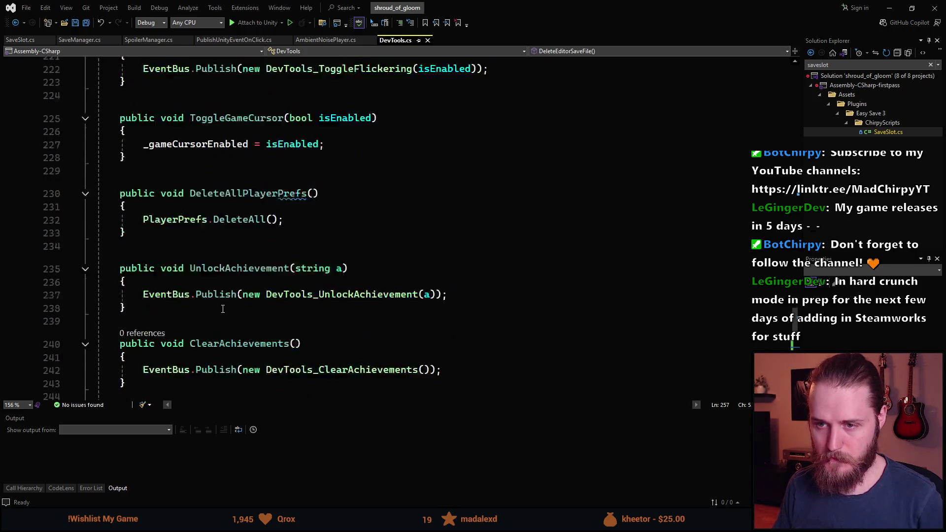
left_click(436, 273)
key("Return")
type("R")
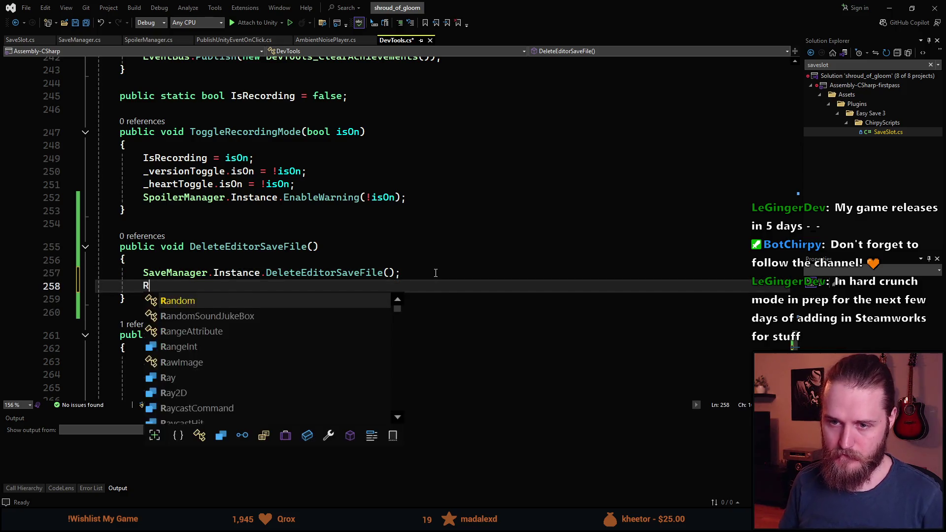
type("eloadG")
key("Tab")
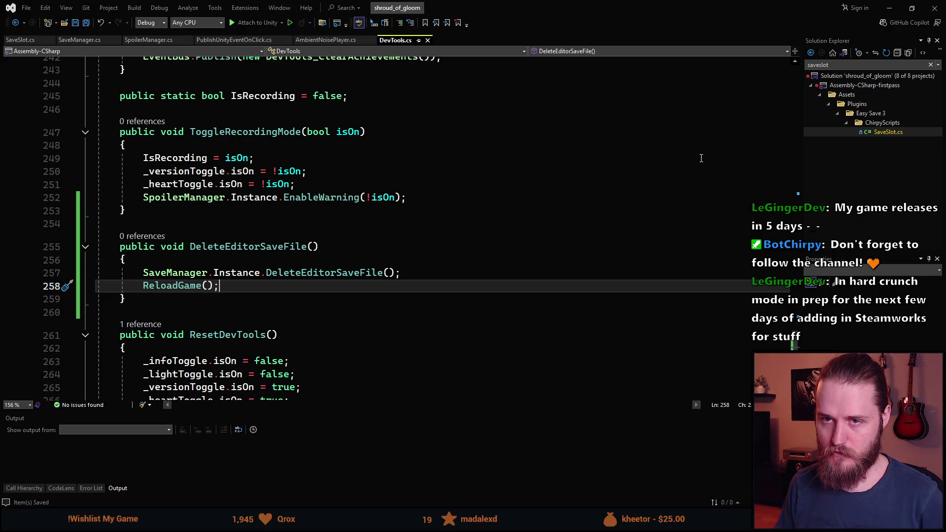
left_click(892, 7)
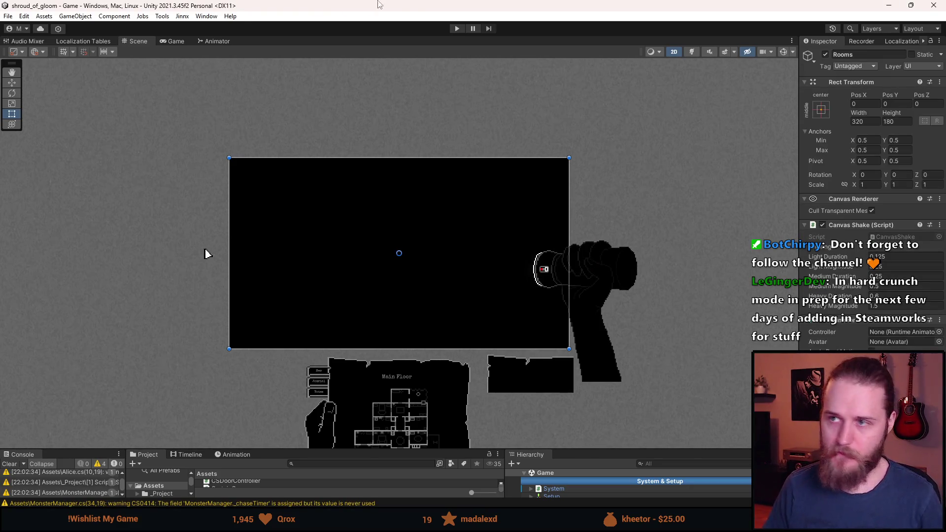
Start Play mode and delete the editor save file from the dev tools overlay.
left_click(457, 29)
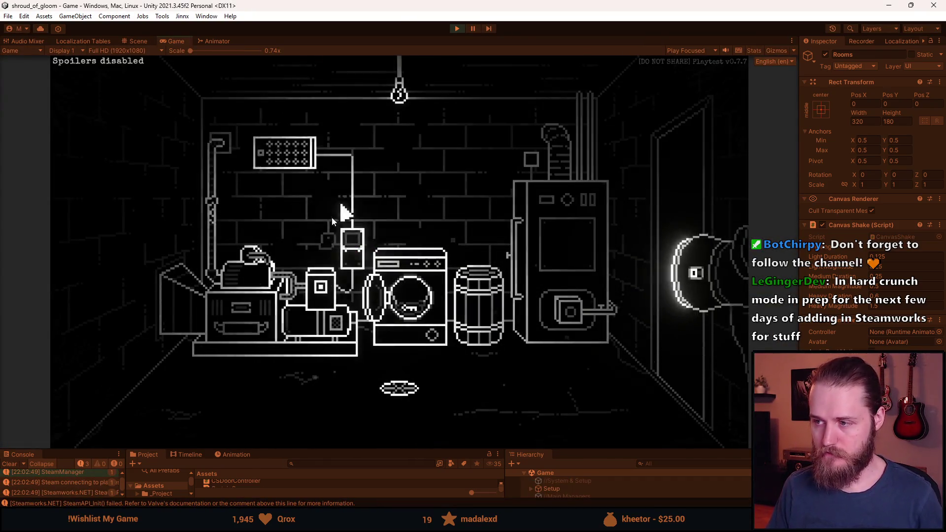
key("grave")
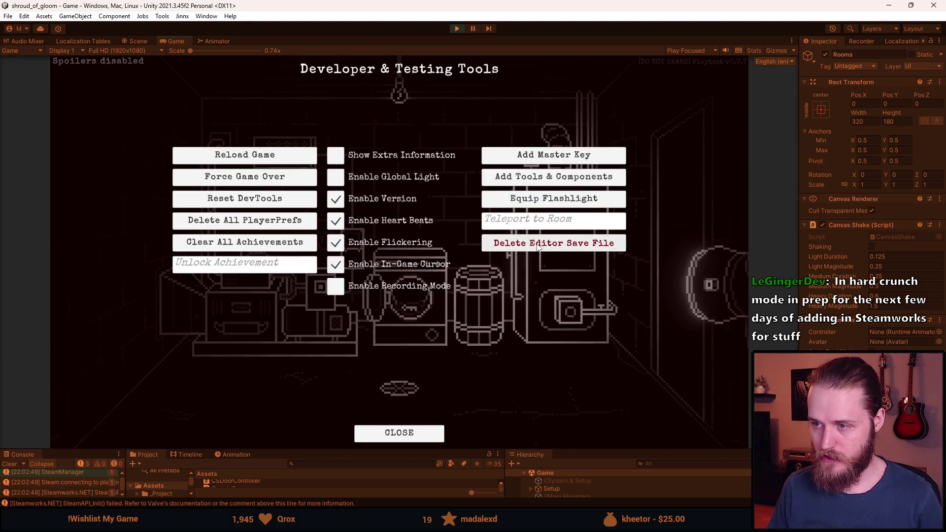
left_click(538, 246)
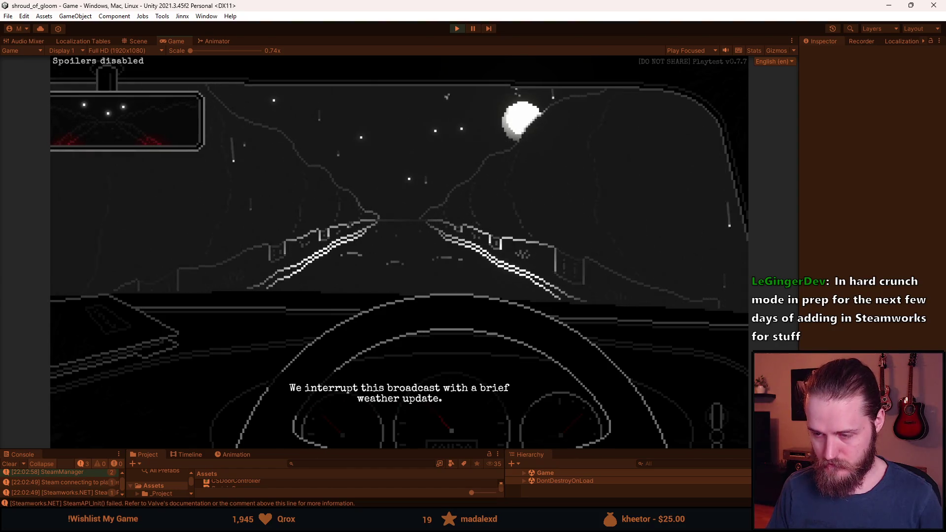
Skip the opening cutscenes, walk away from the manor door, then pause and save-and-quit.
key("space")
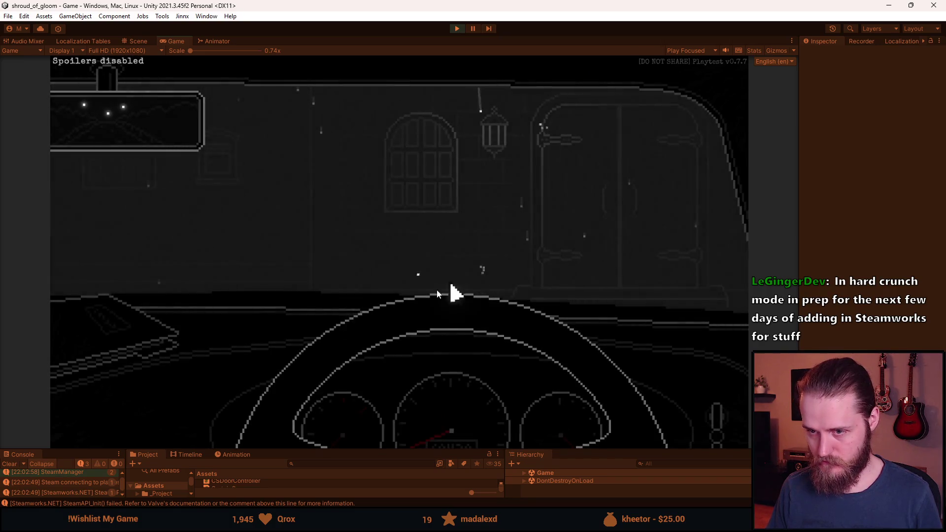
left_click(746, 176)
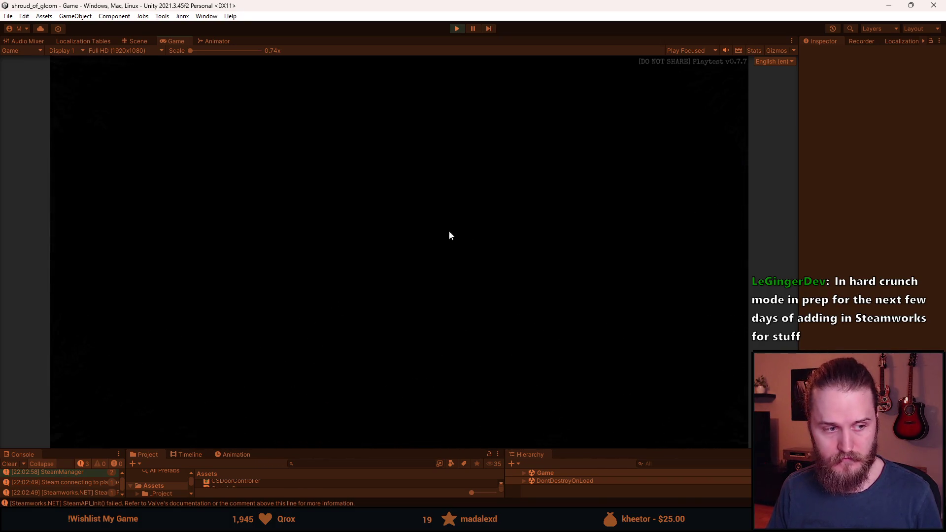
key("space")
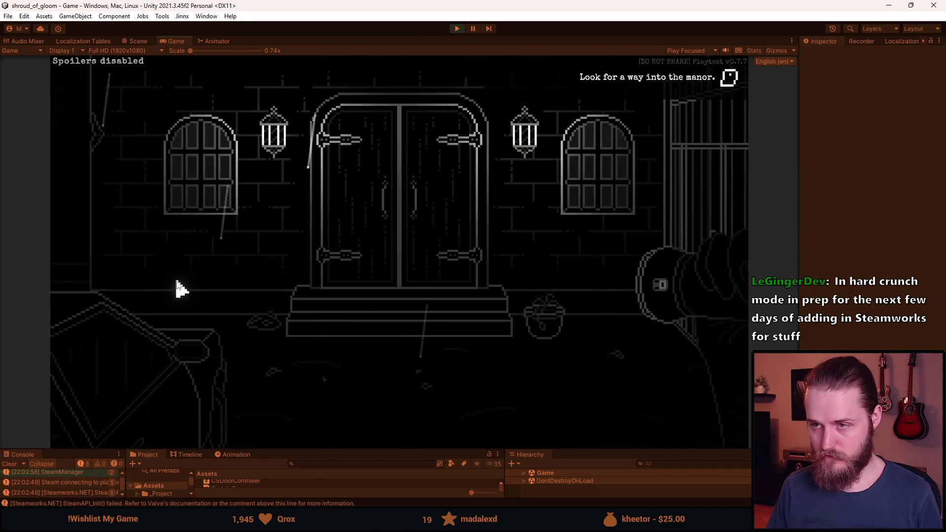
left_click(123, 245)
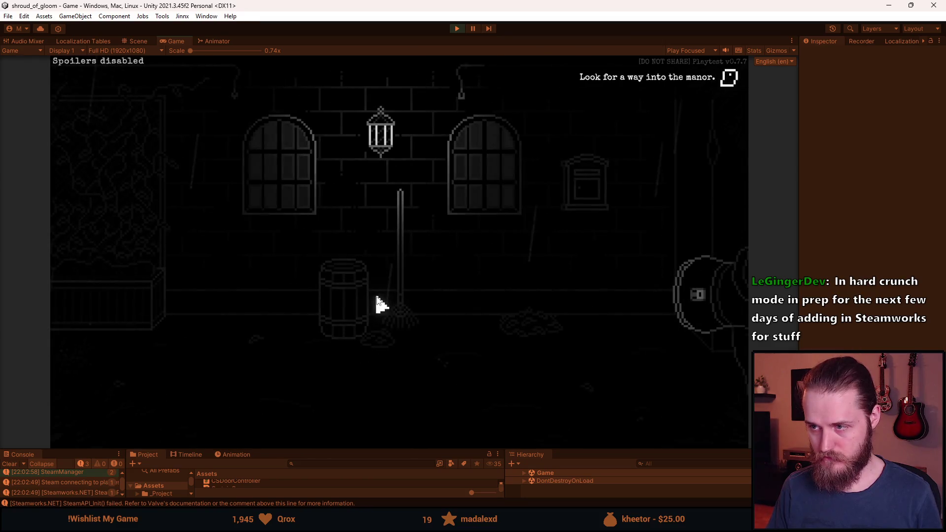
key("Escape")
left_click(381, 322)
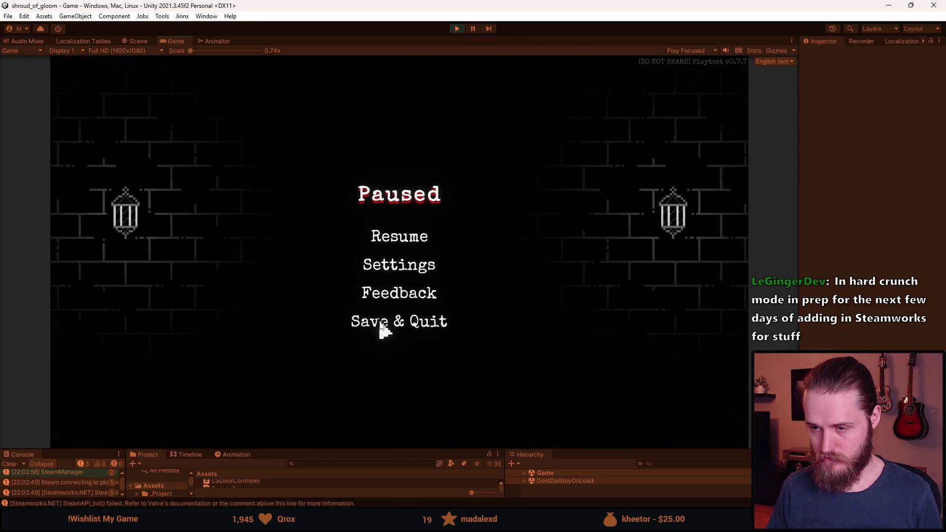
Visit the save slots, return to the main menu, and reload the game via dev tools.
left_click(207, 260)
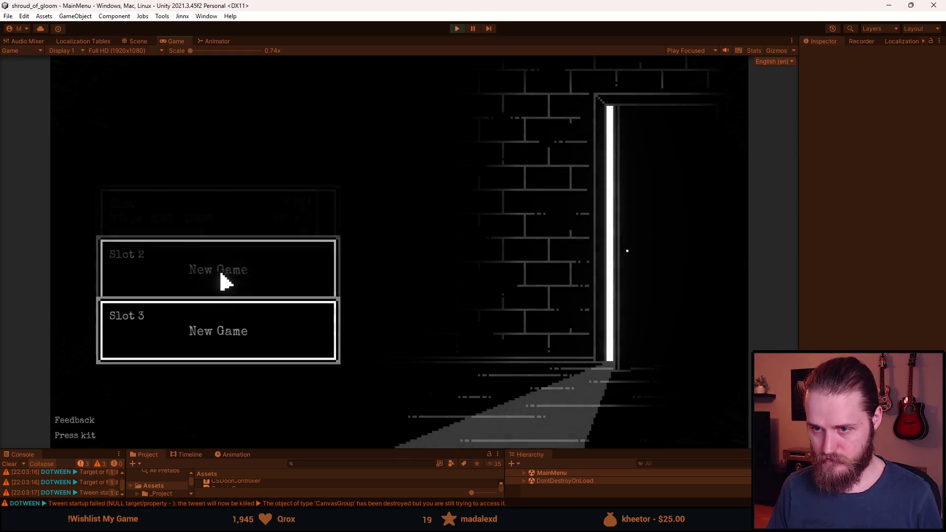
left_click(217, 393)
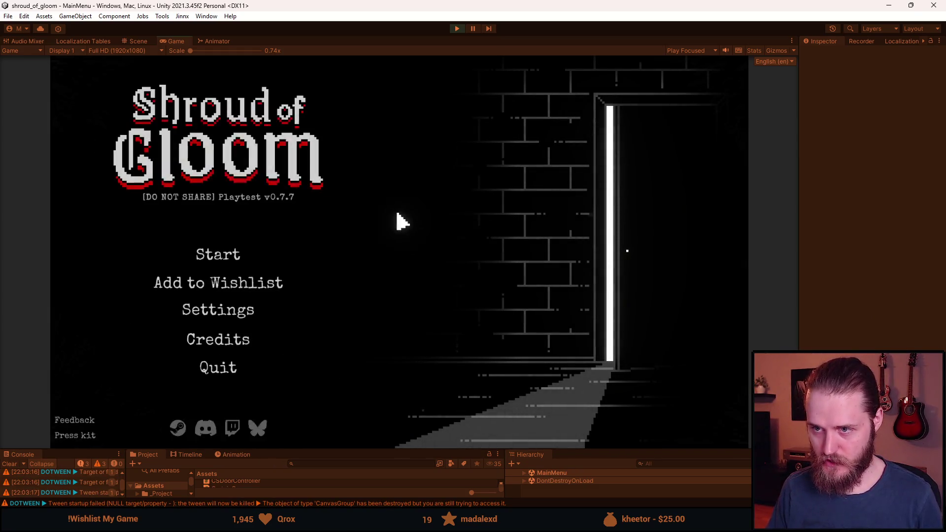
key("alt+Tab")
left_click(440, 160)
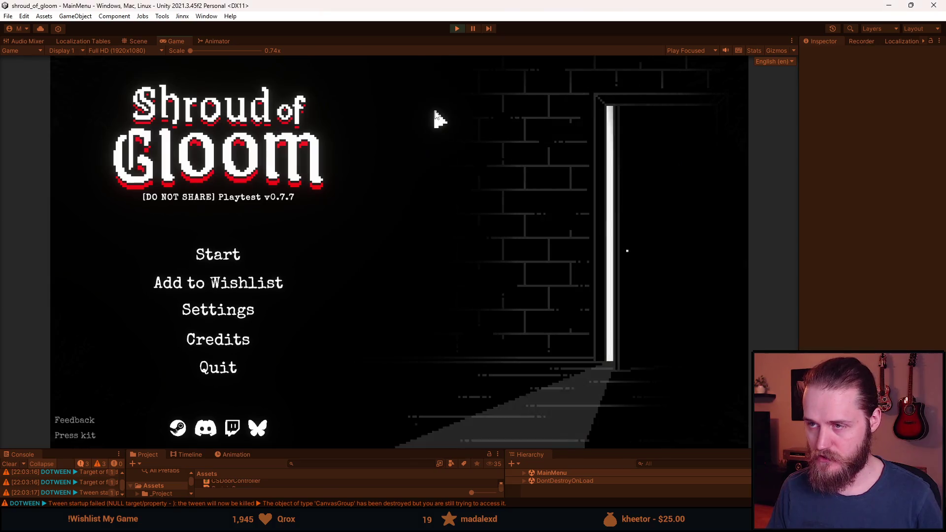
key("F1")
left_click(259, 152)
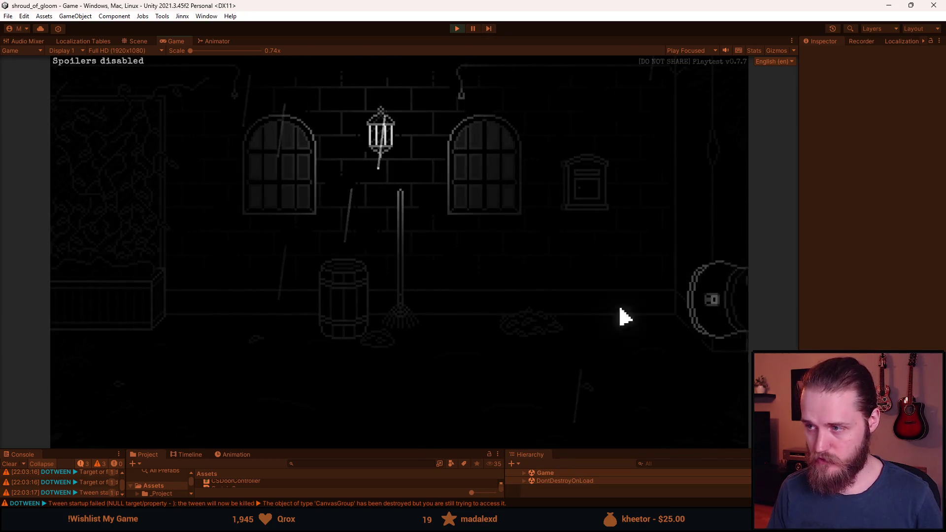
Pause the game, view the Audio settings, and resume play.
key("F1")
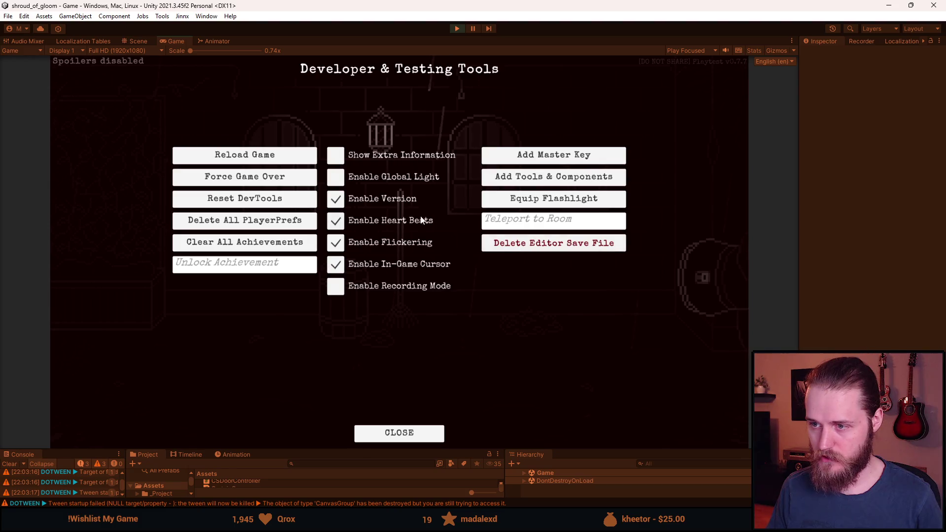
key("F1")
key("Escape")
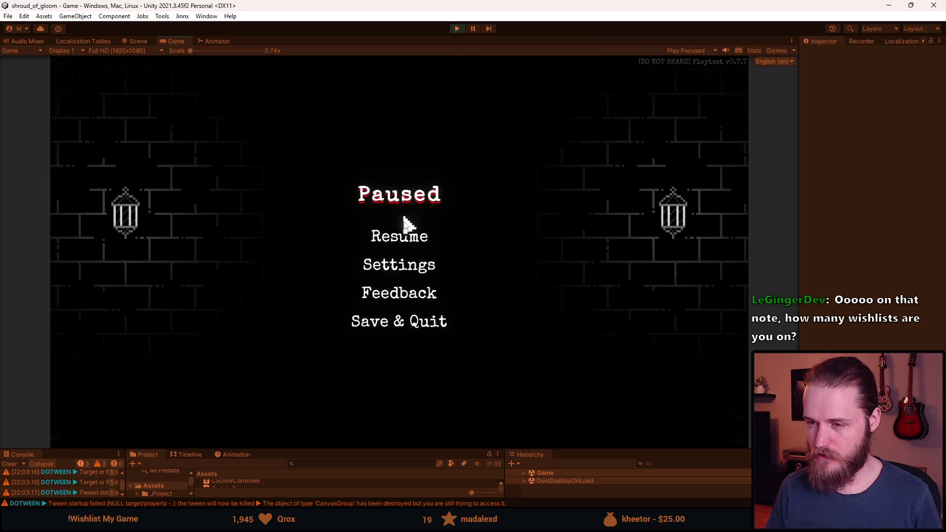
left_click(419, 269)
left_click(398, 249)
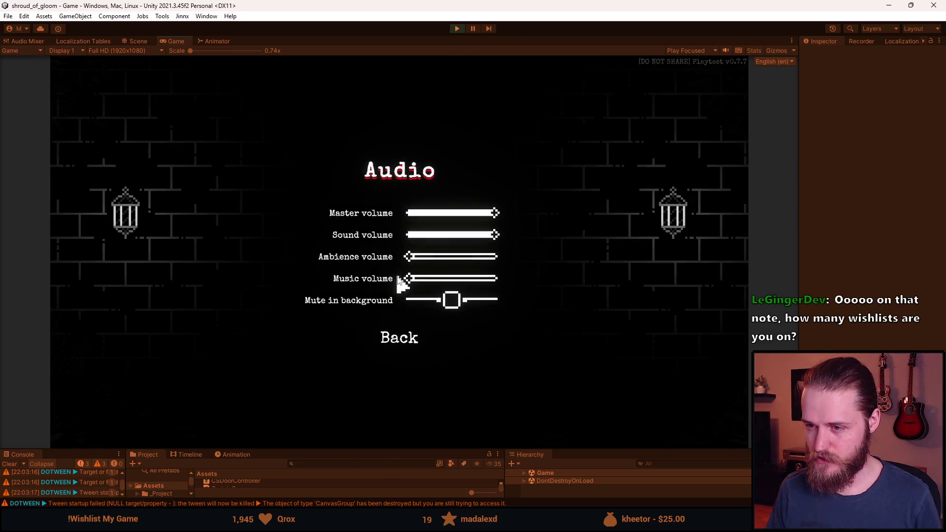
left_click(387, 331)
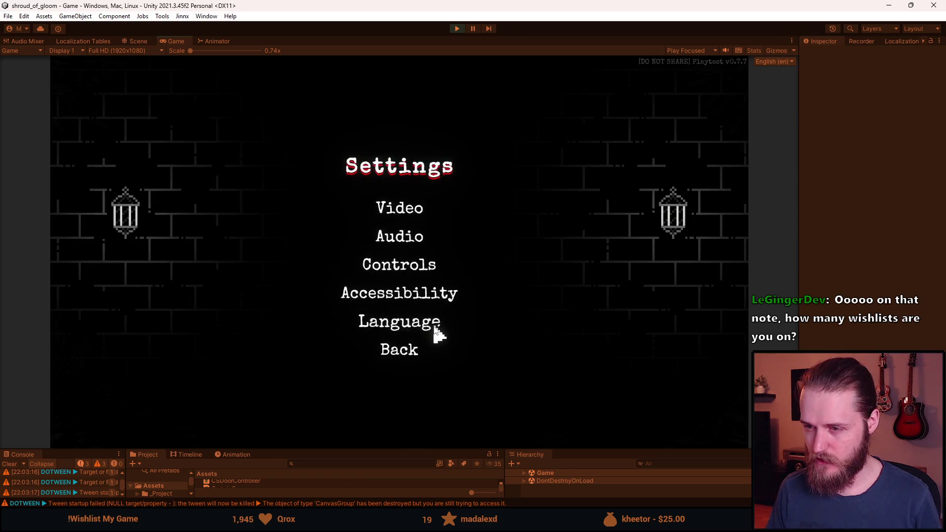
left_click(406, 350)
left_click(414, 235)
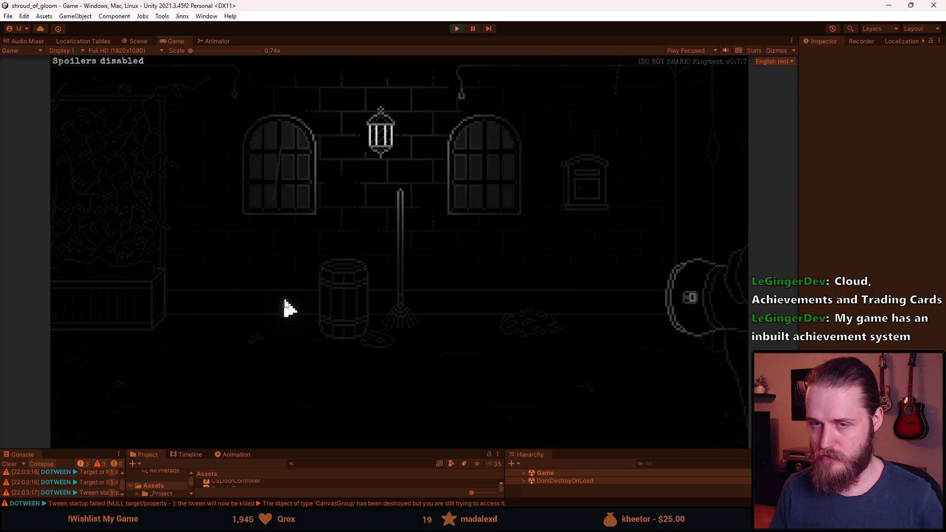
Open and close the dev tools panel twice, then start a new game in Slot 2.
key("F1")
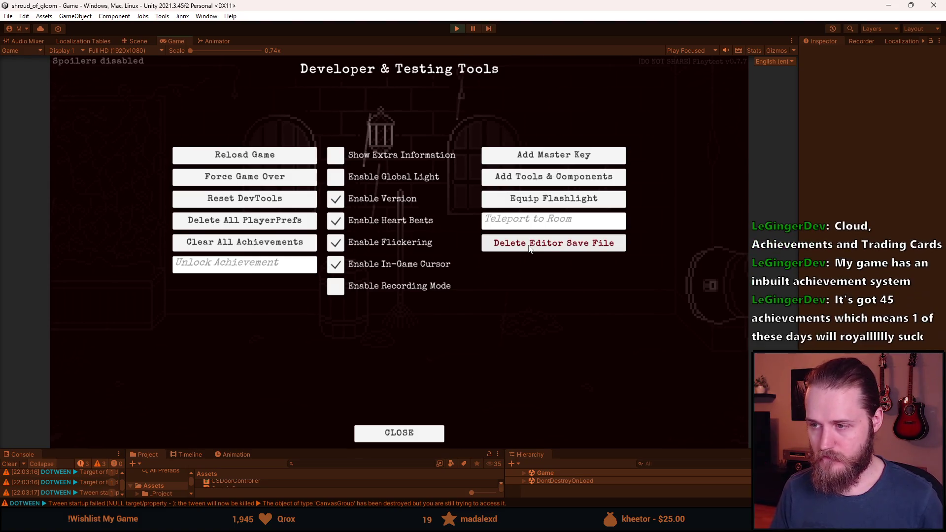
left_click(403, 436)
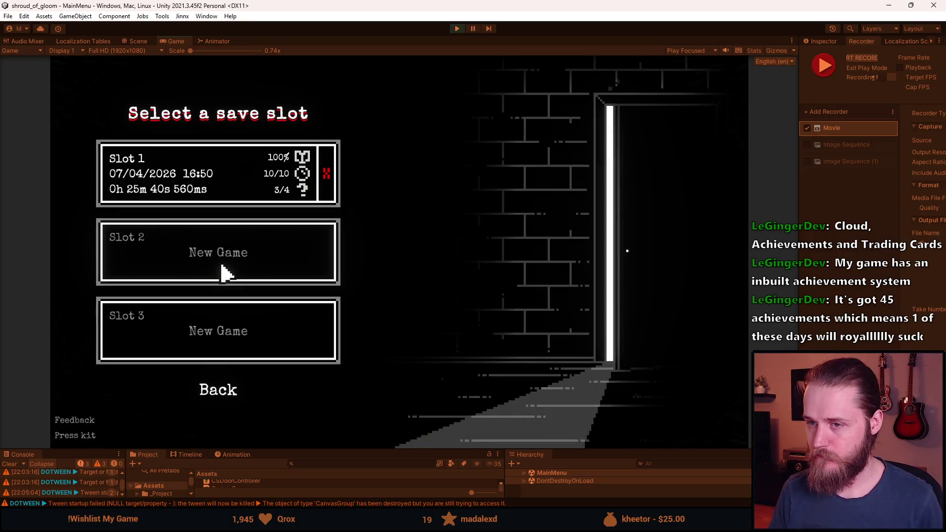
key("F1")
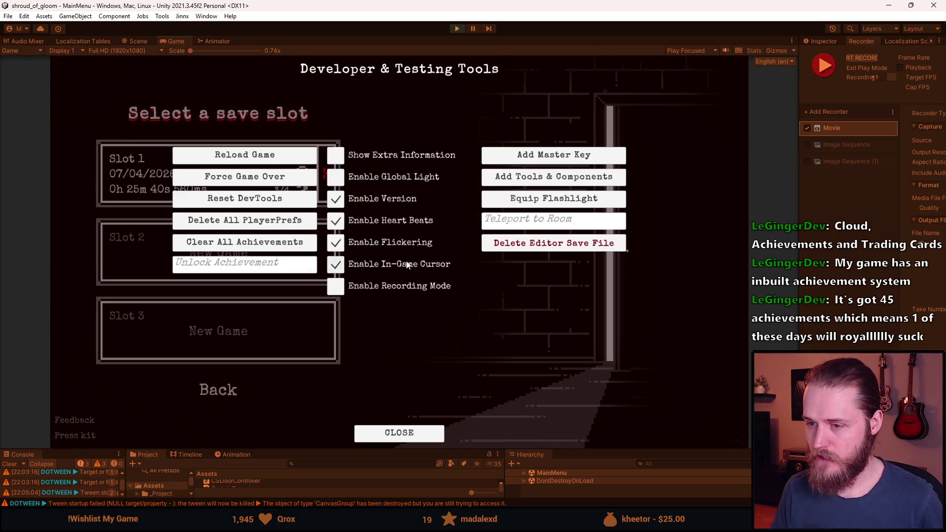
left_click(335, 287)
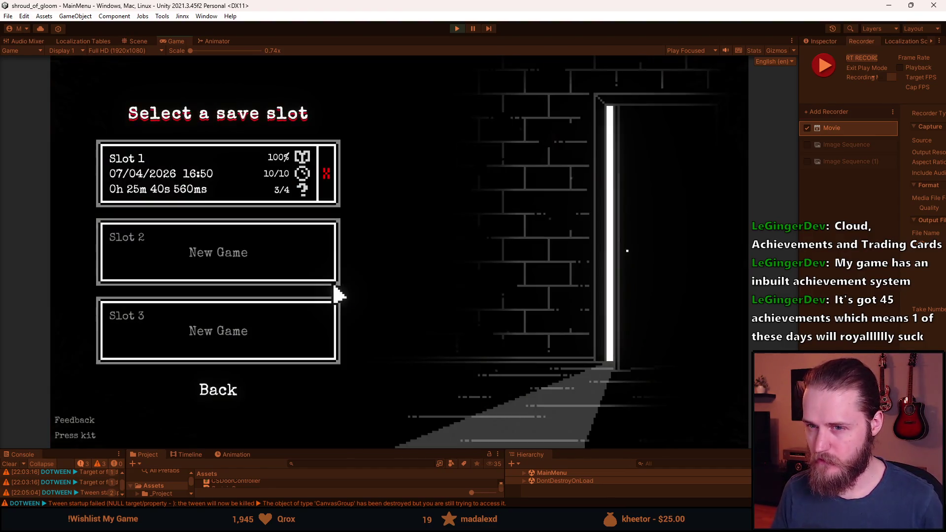
left_click(212, 265)
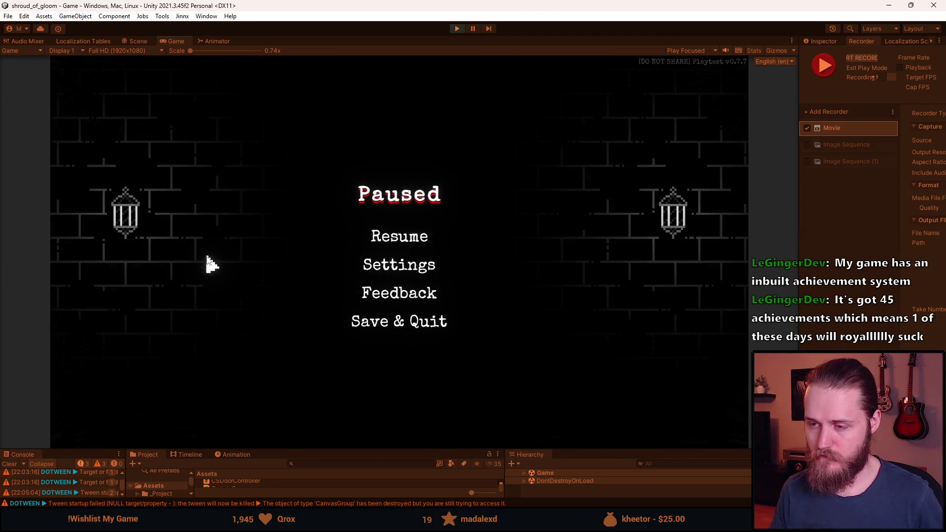
Tick Enable Recording Mode in Developer & Testing Tools, then widen the Recorder settings panel.
key("grave")
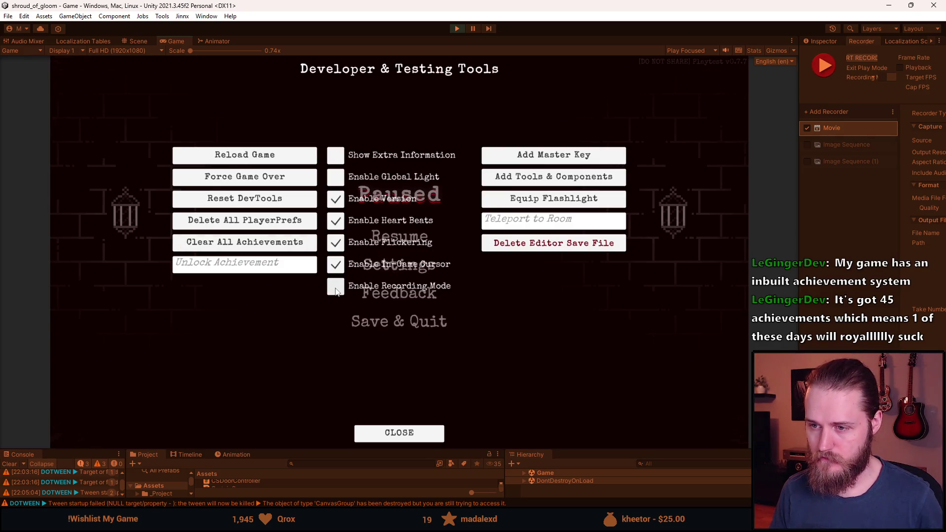
left_click(336, 287)
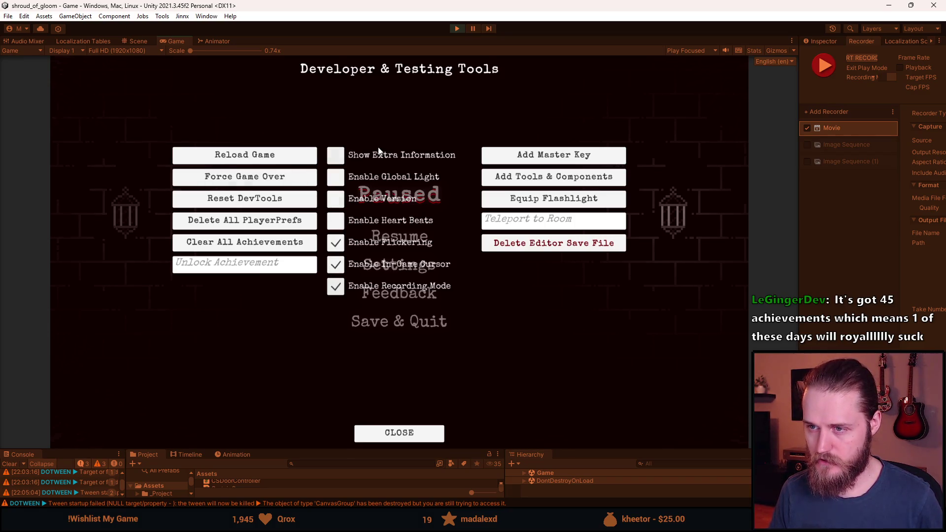
left_click(276, 206)
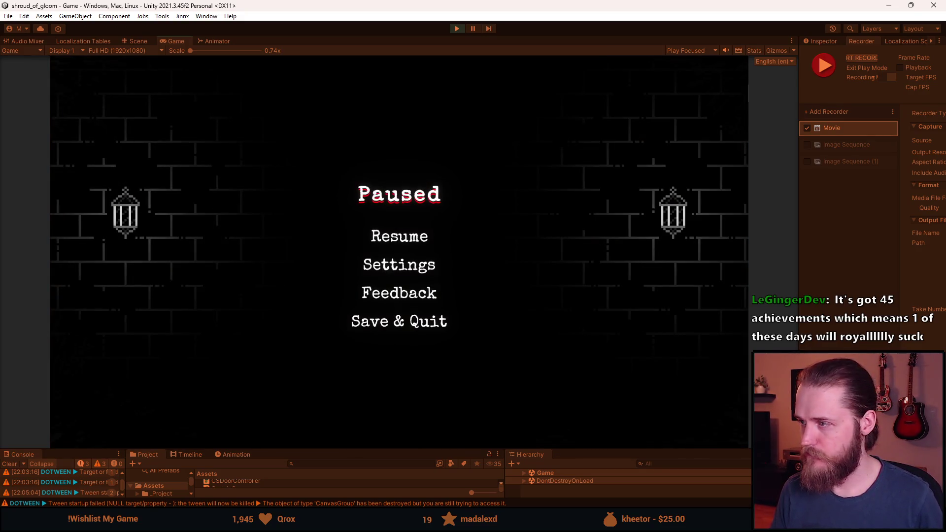
key("alt+Tab")
left_click_drag(799, 117, 591, 117)
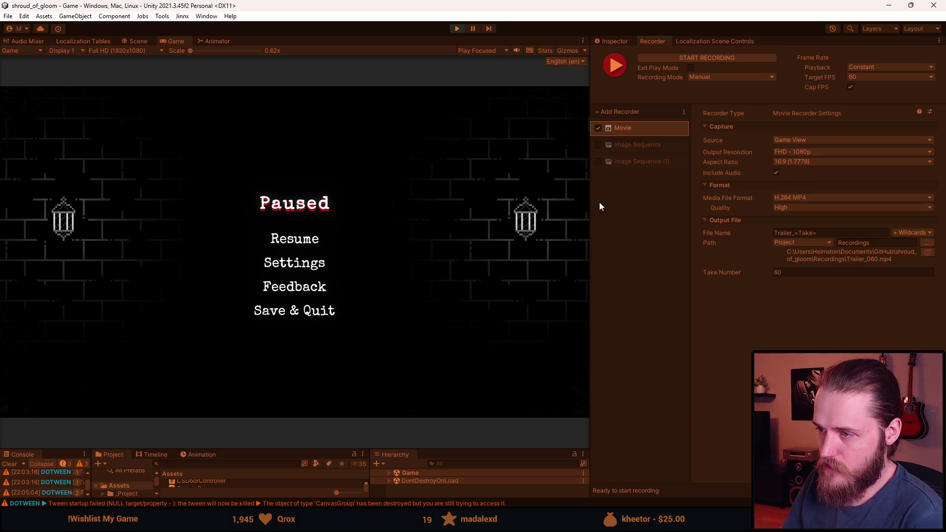
Enlarge the Game view beside the Recorder's movie settings.
left_click_drag(590, 203, 740, 210)
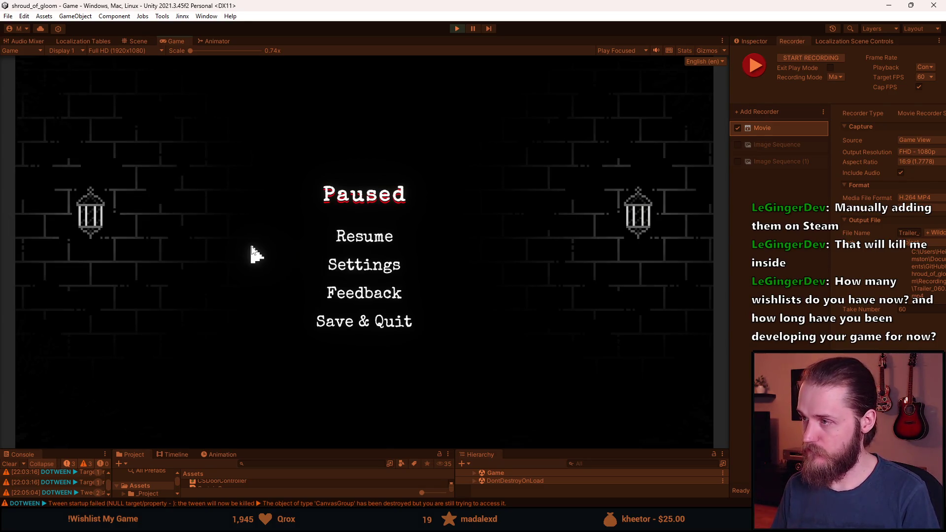
Record a movie take of reading the dashboard letter and leaving the car, then exit Play mode.
key("F10")
left_click(373, 238)
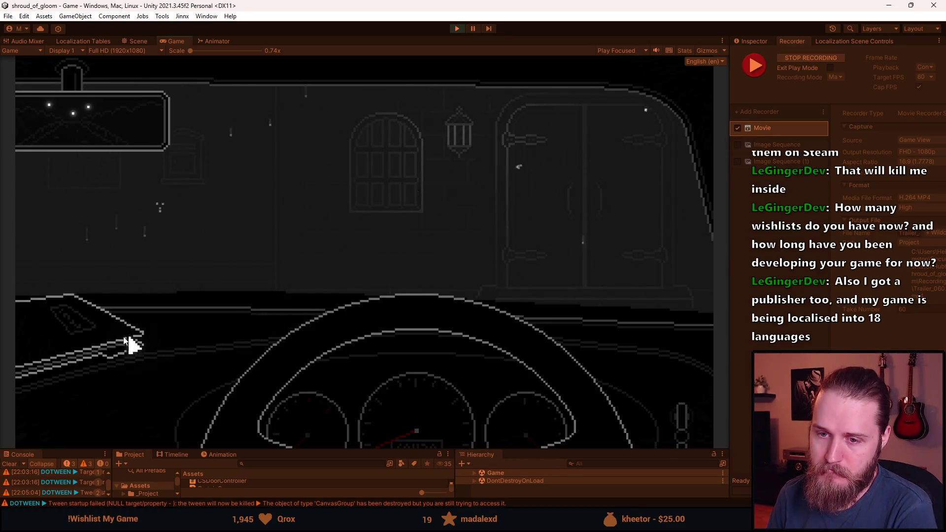
left_click(103, 333)
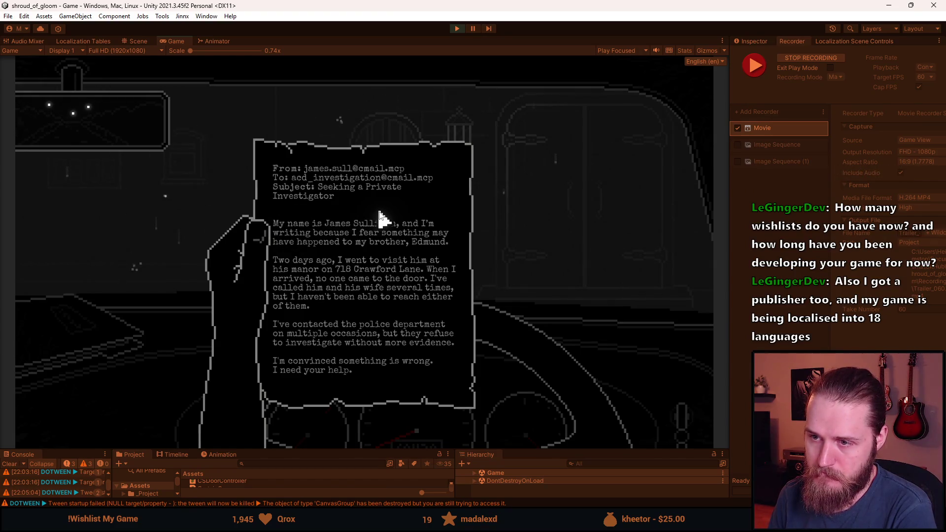
left_click(500, 220)
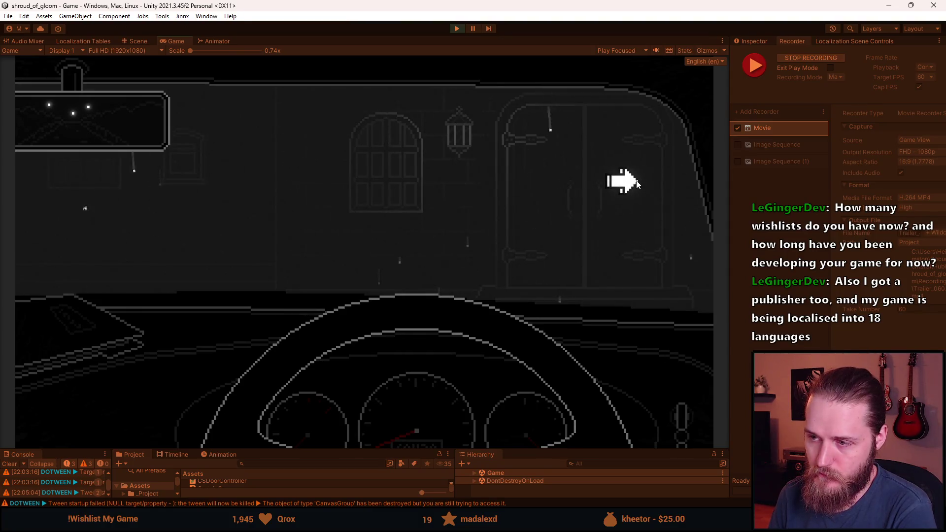
left_click(627, 190)
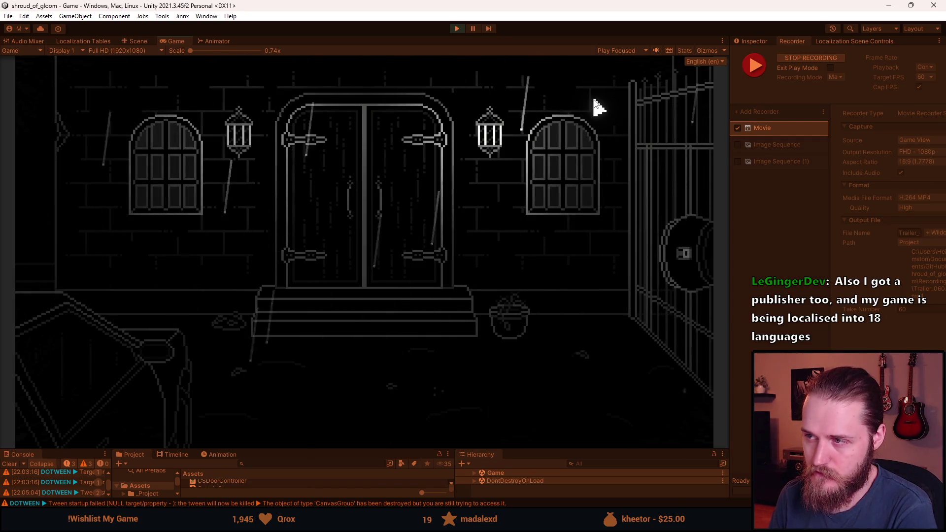
key("ctrl+F10")
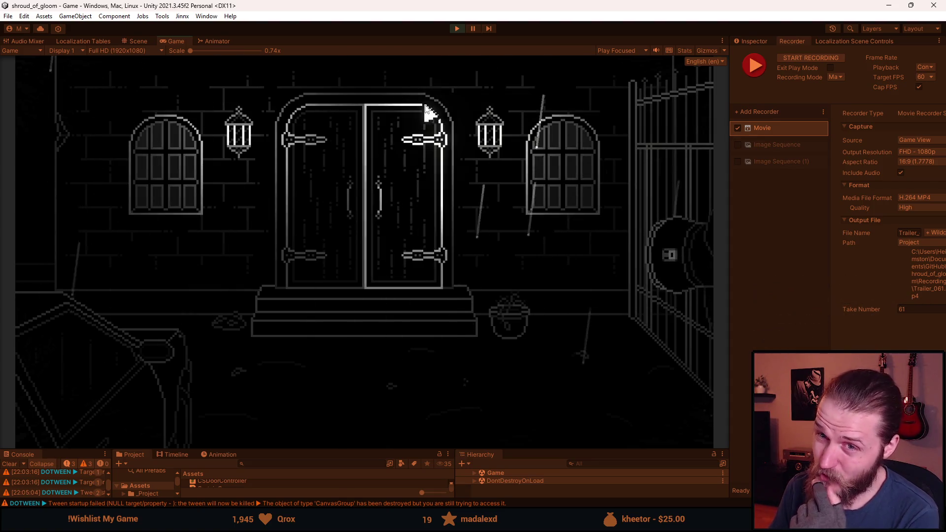
left_click(460, 30)
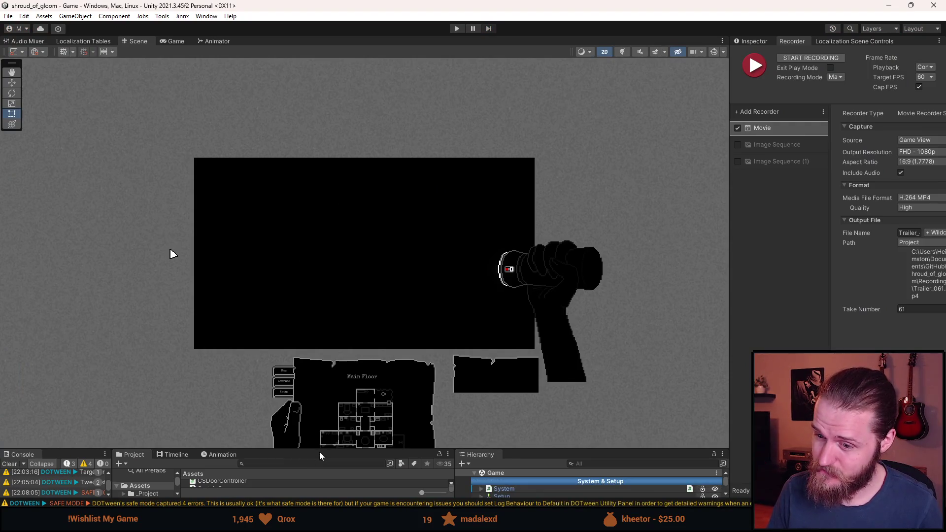
Enlarge Unity's lower panels, select DeleteEditorSaveFile in DevTools.cs, and open a cleared file search.
left_click_drag(320, 450, 278, 304)
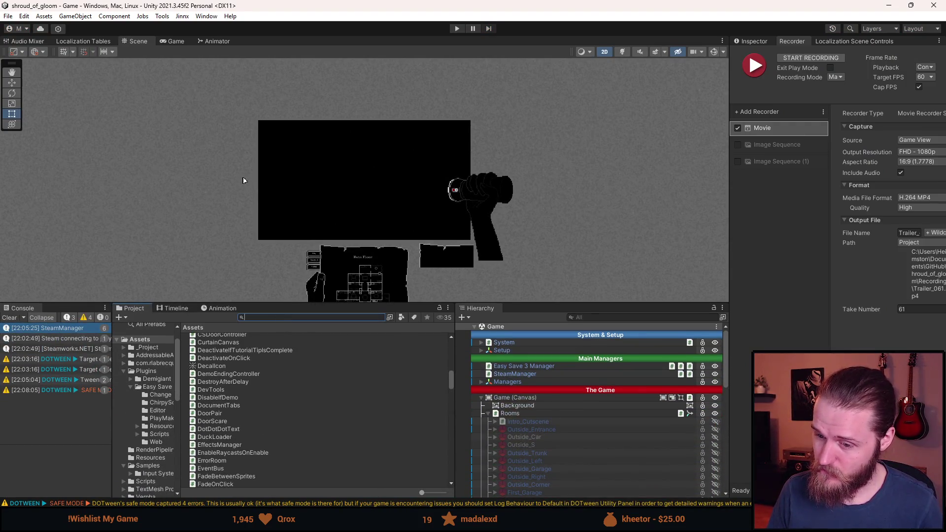
key("alt+Tab")
left_click(348, 269)
double_click(348, 269)
key("ctrl+semicolon")
key("BackSpace")
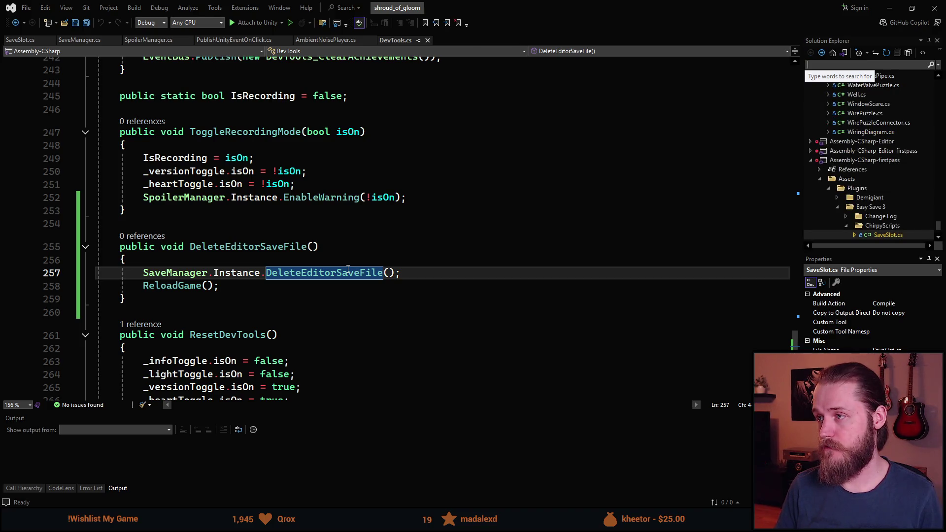
Filter the solution's files with 'journalman' to locate JournalManager.cs.
type("journalman")
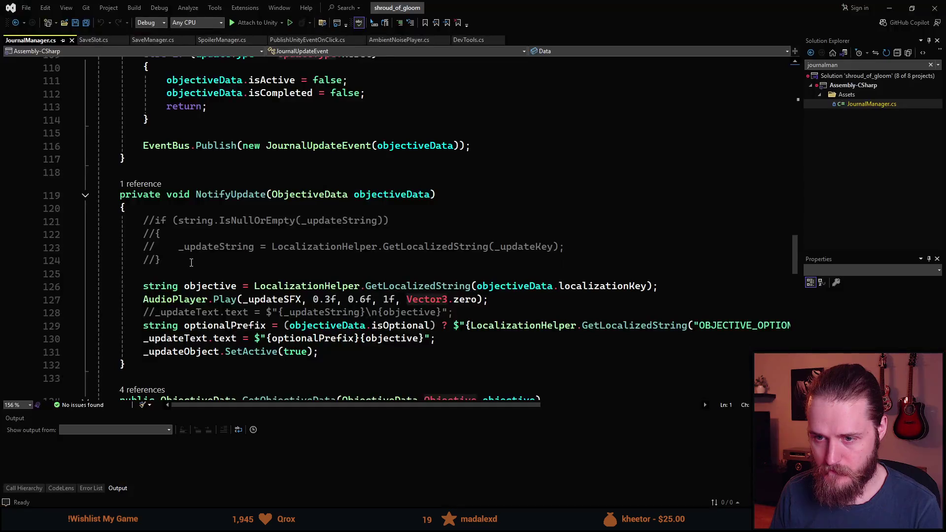
Below the commented block in NotifyUpdate, add an 'if (' line with #if UNITY_EDITOR and #endif around it.
left_click(217, 247)
left_click(197, 260)
key("Return")
key("Return")
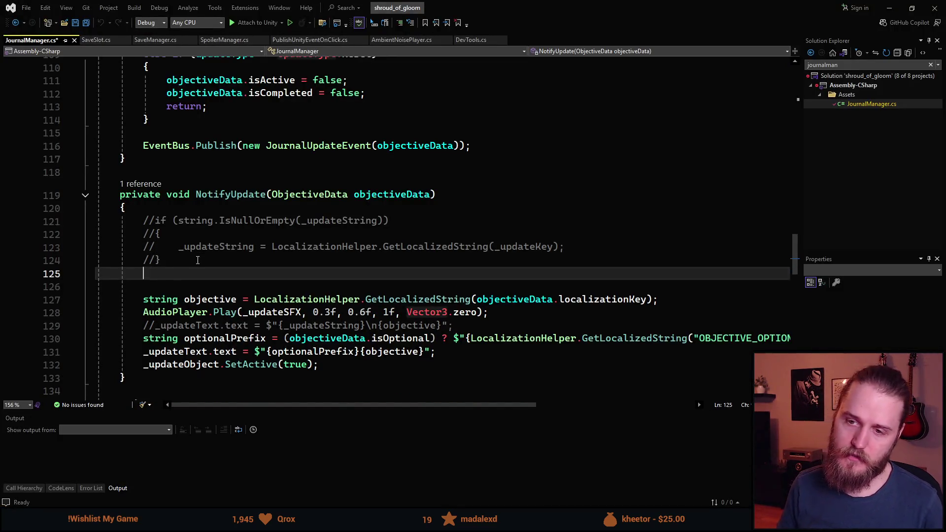
type("if (")
key("Escape")
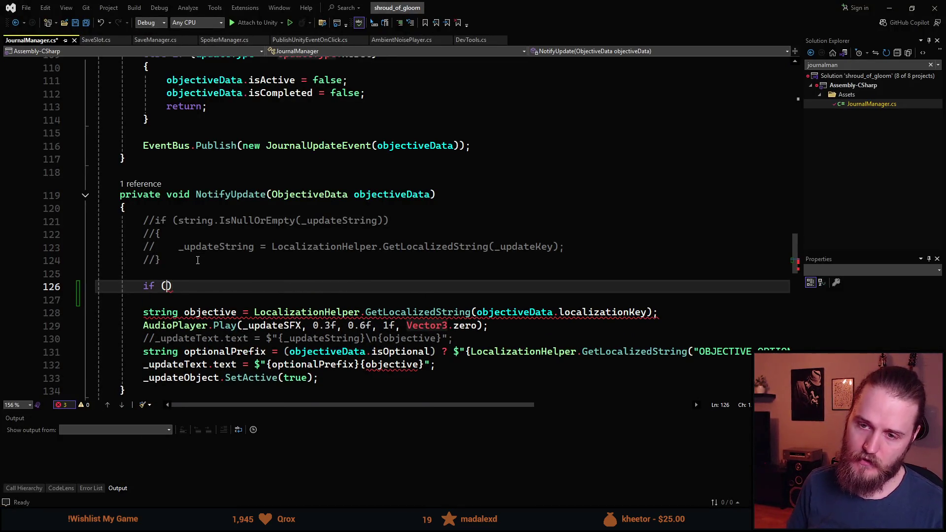
key("Up")
type("#if UNITY_EDITO")
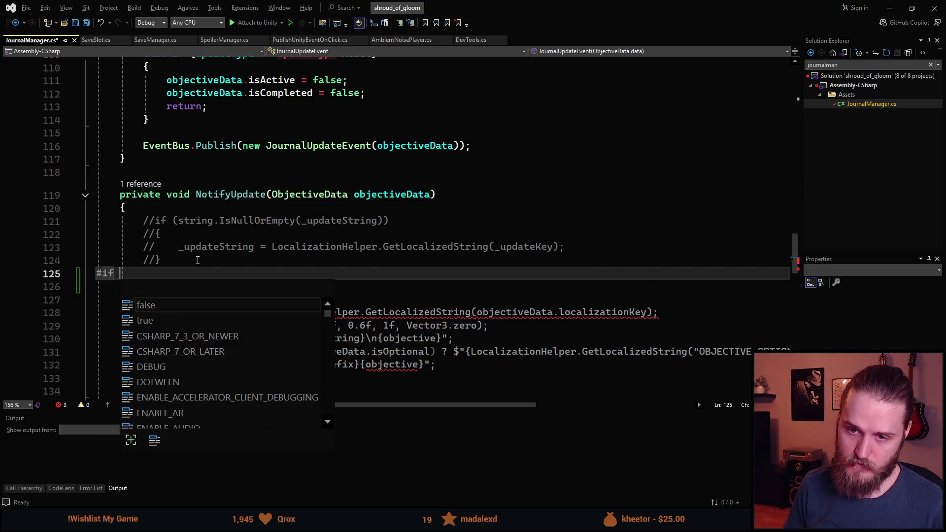
type("R")
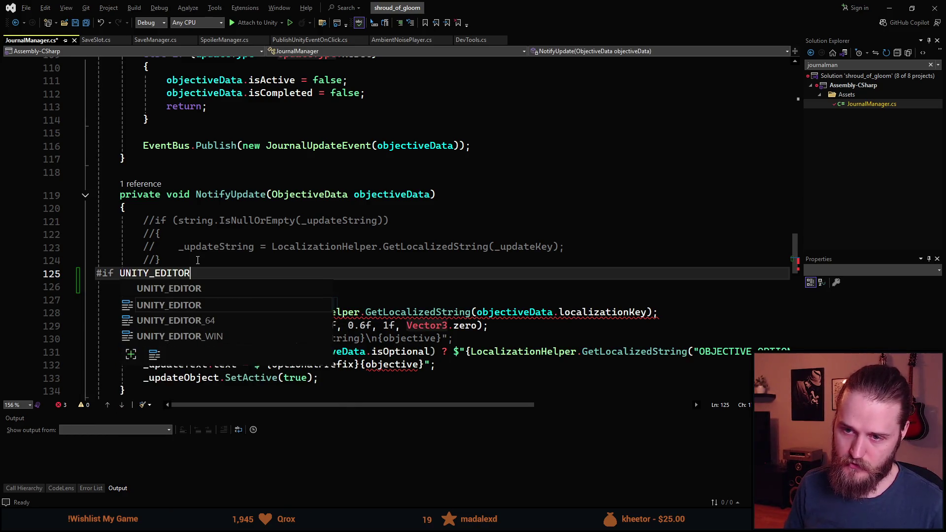
key("Return")
key("Return")
type("#endif")
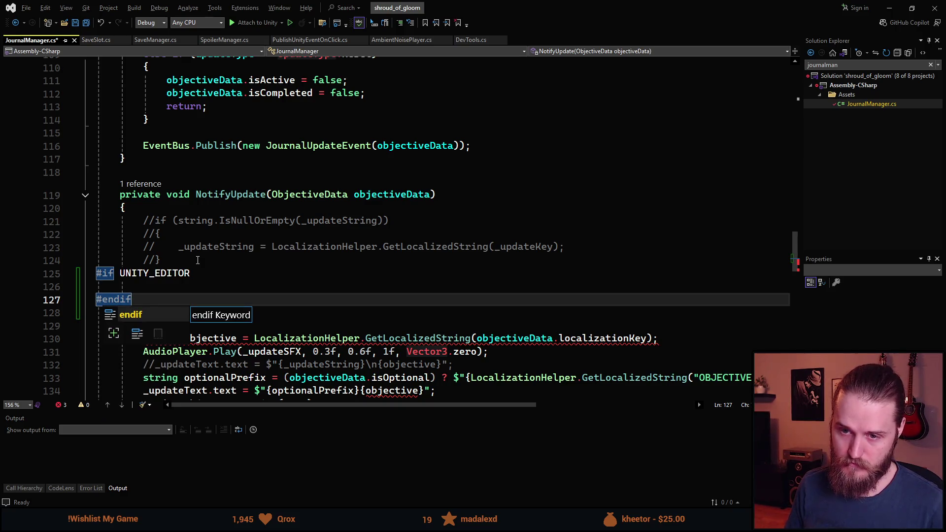
key("Escape")
key("Up")
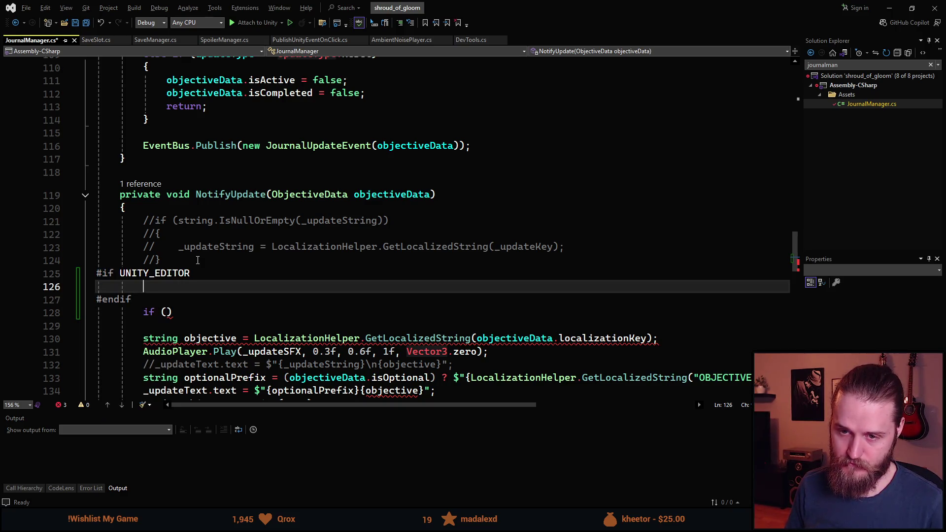
Complete the guard as if (DevTools.IsRecording) { return; } inside the UNITY_EDITOR block.
key("Down")
key("Down")
key("alt+Up")
key("alt+Up")
key("alt+Down")
key("alt+Up")
key("Home")
key("End")
key("Left")
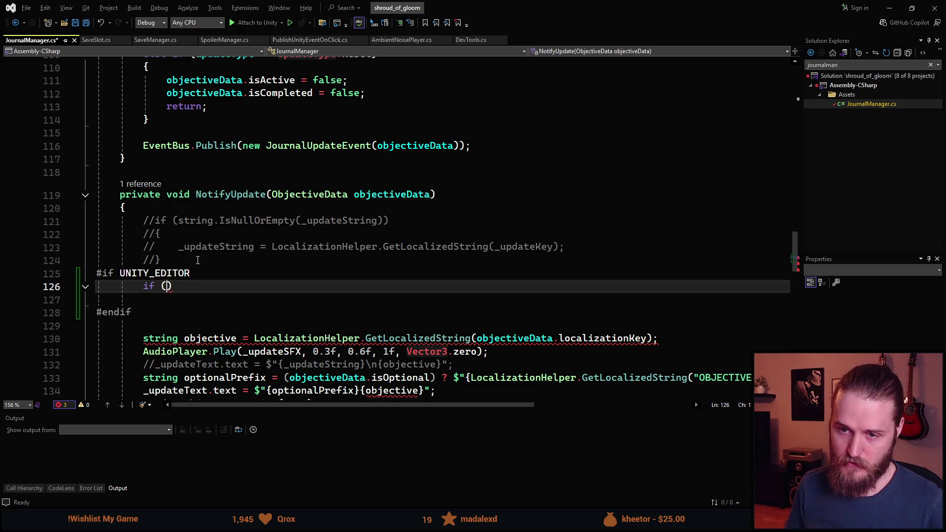
type("DevT")
key("Tab")
type(".IsR)")
key("Return")
type("{")
key("Return")
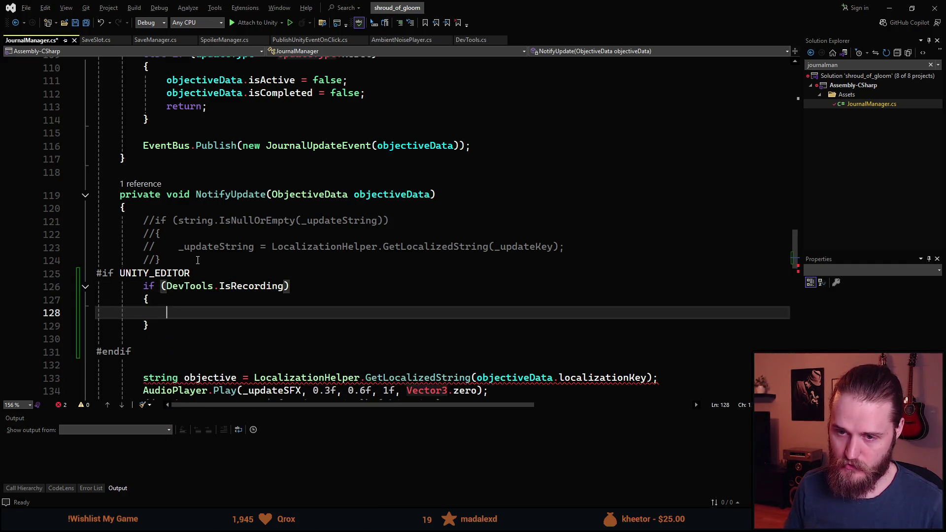
key("Down")
key("Down")
key("BackSpace")
key("Up")
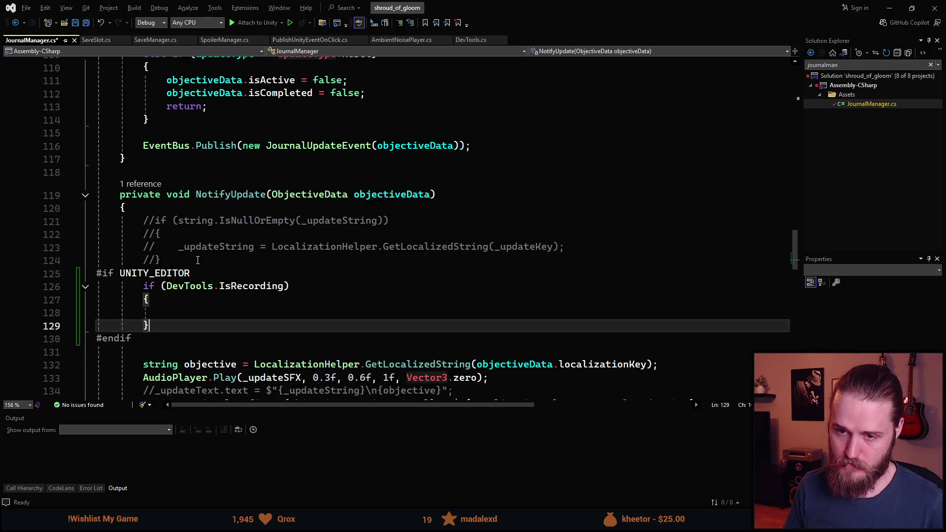
type("return;")
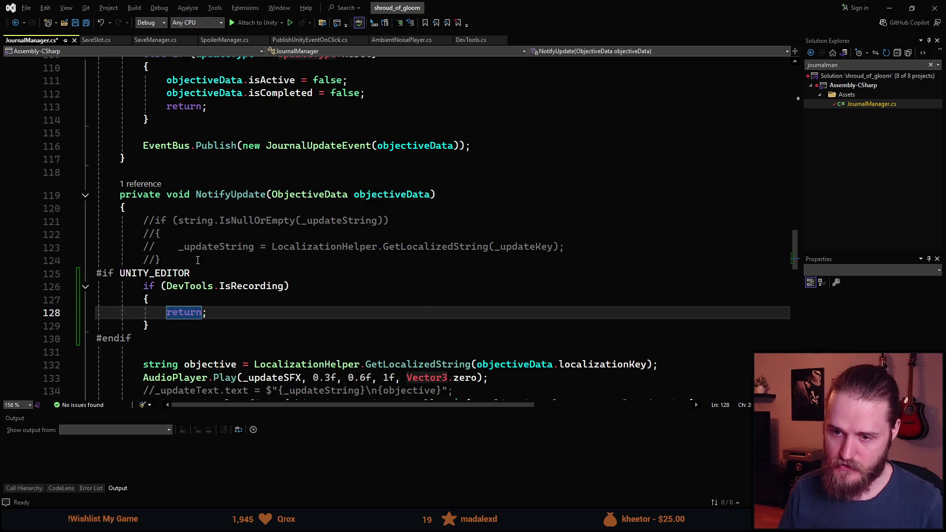
Save JournalManager.cs and return to Unity so the scripts reload.
scroll(197, 259, "down", 1)
scroll(218, 244, "up", 1)
key("ctrl+s")
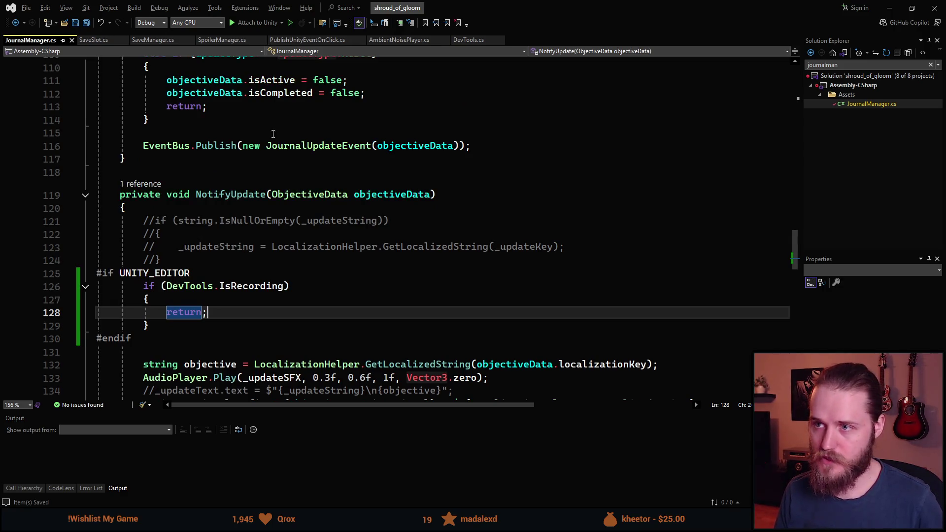
left_click(888, 9)
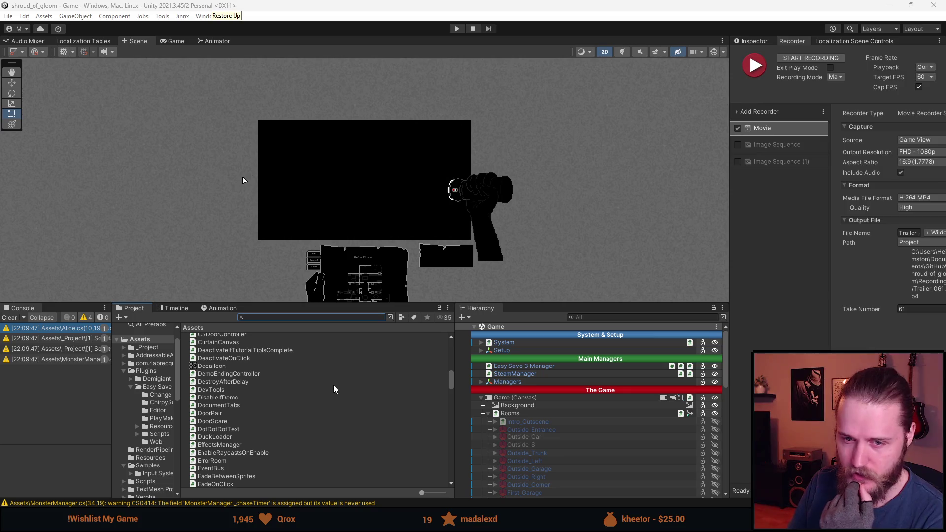
left_click(8, 319)
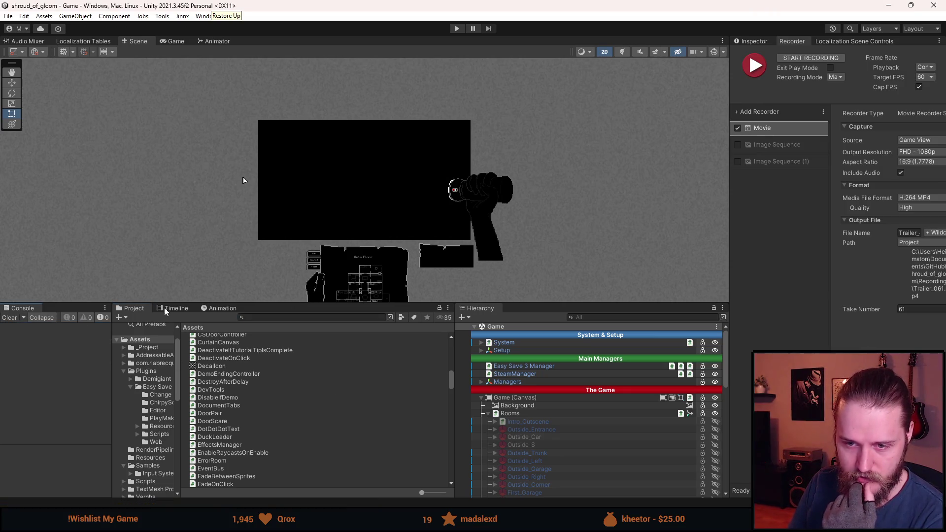
mouse_move(367, 303)
left_mouse_down()
mouse_move(354, 335)
mouse_move(364, 315)
left_mouse_up()
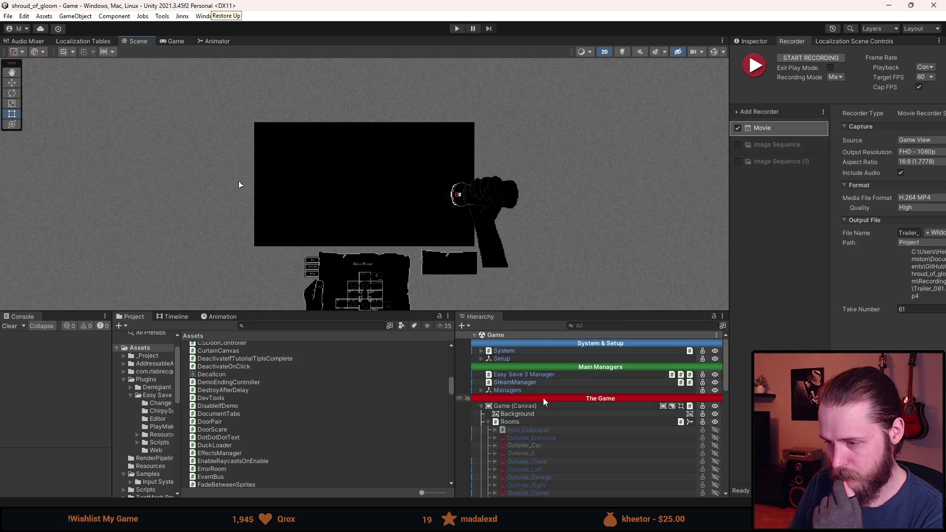
scroll(554, 396, "down", 5)
scroll(555, 394, "down", 6)
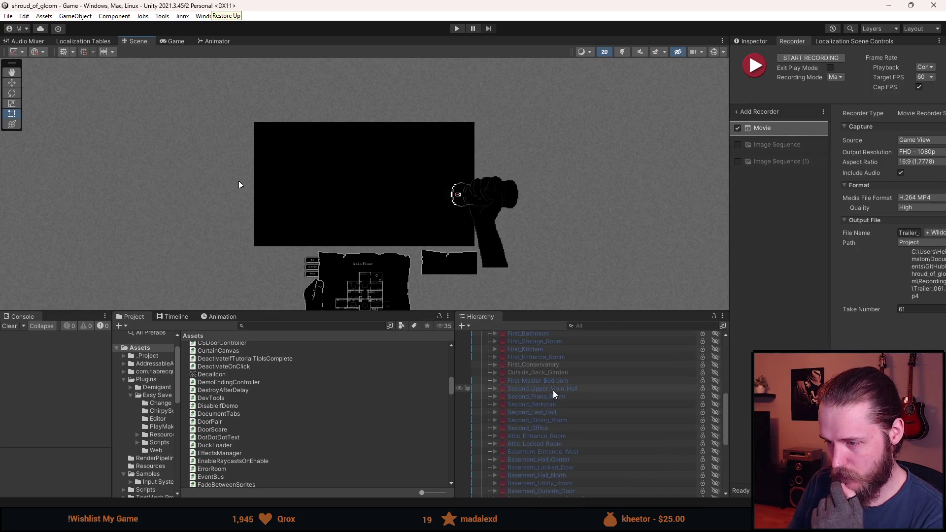
scroll(560, 392, "down", 4)
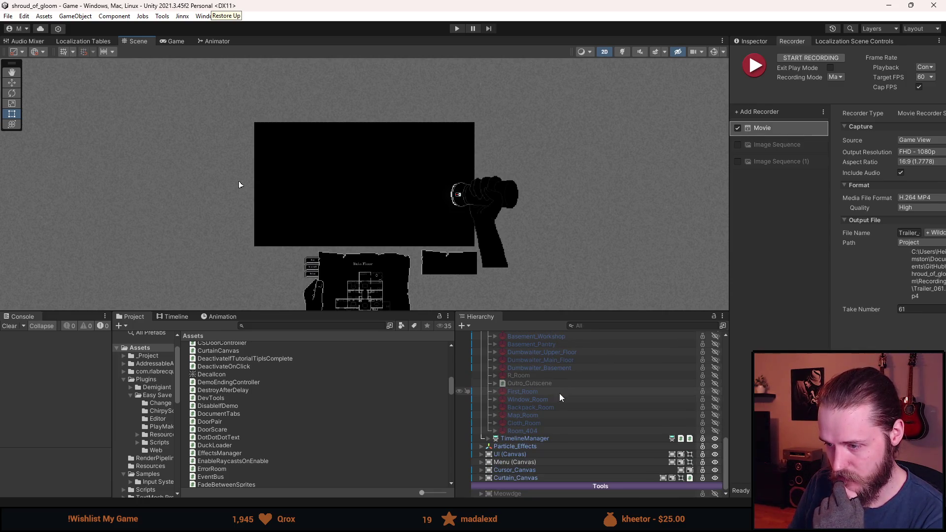
scroll(549, 409, "up", 2)
scroll(551, 404, "up", 4)
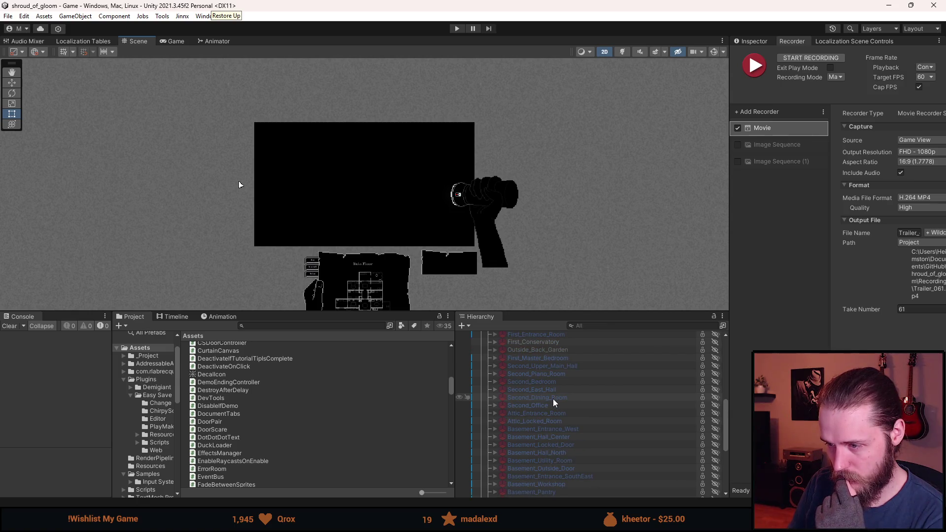
scroll(554, 403, "up", 1)
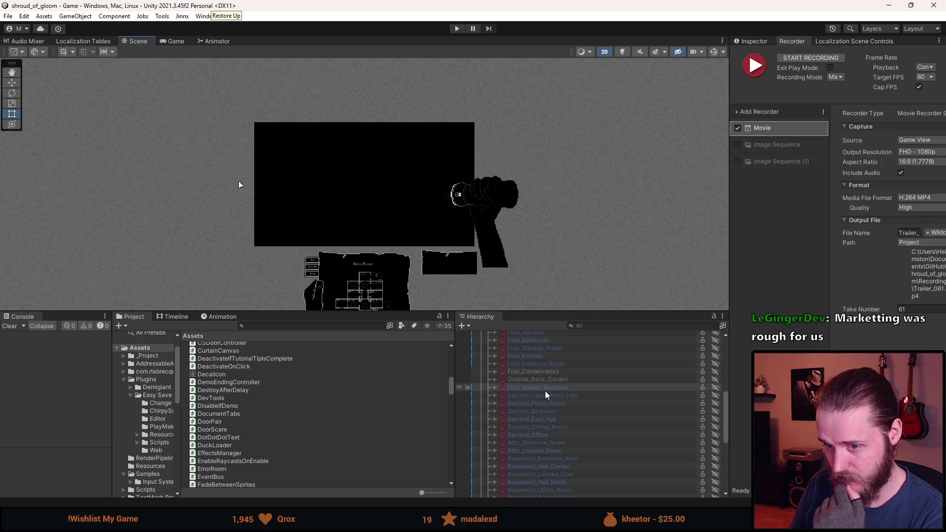
scroll(593, 395, "up", 2)
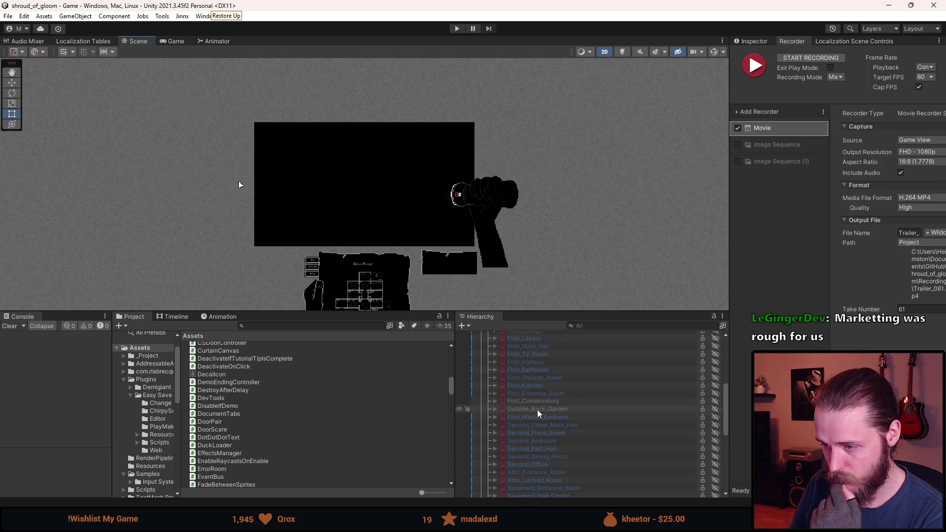
scroll(593, 396, "up", 1)
scroll(579, 396, "up", 1)
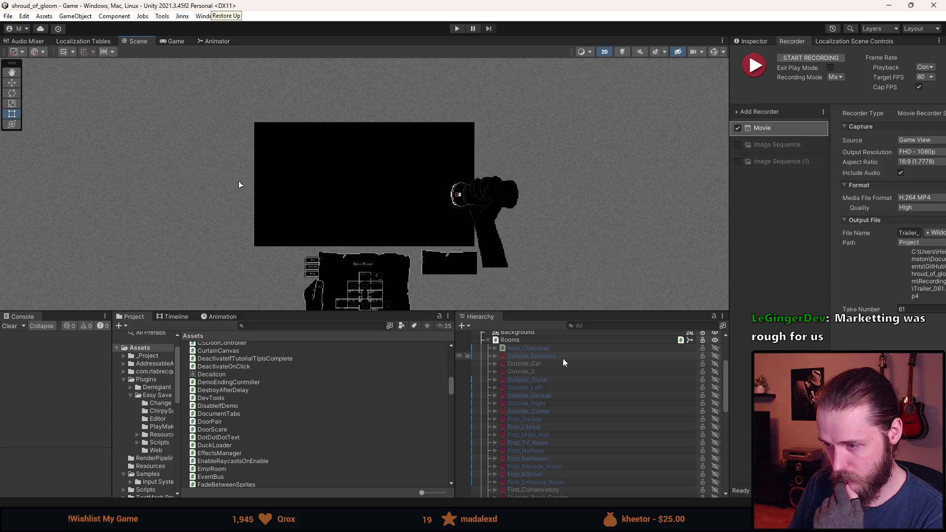
scroll(564, 363, "down", 2)
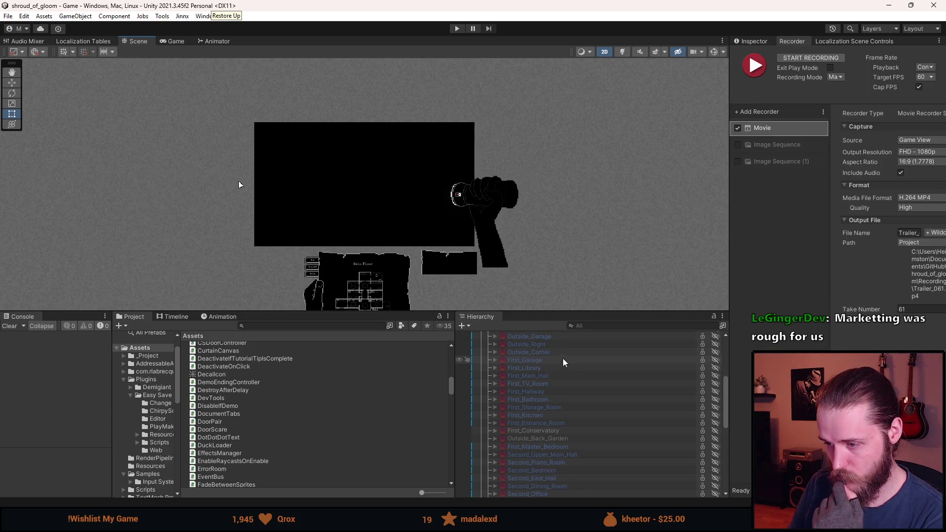
scroll(565, 363, "up", 2)
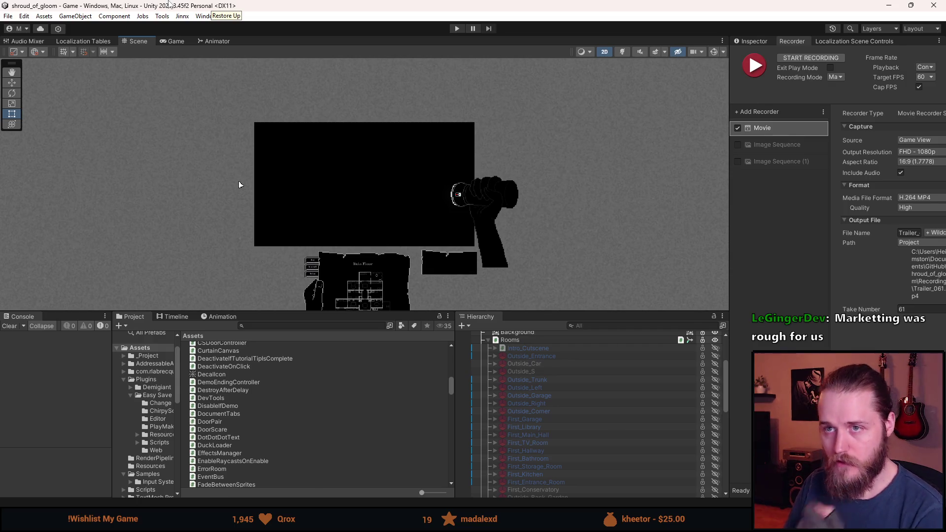
Enter play mode, Save & Quit to the main menu, start a New Game in Slot 2, and pause again.
left_click(456, 28)
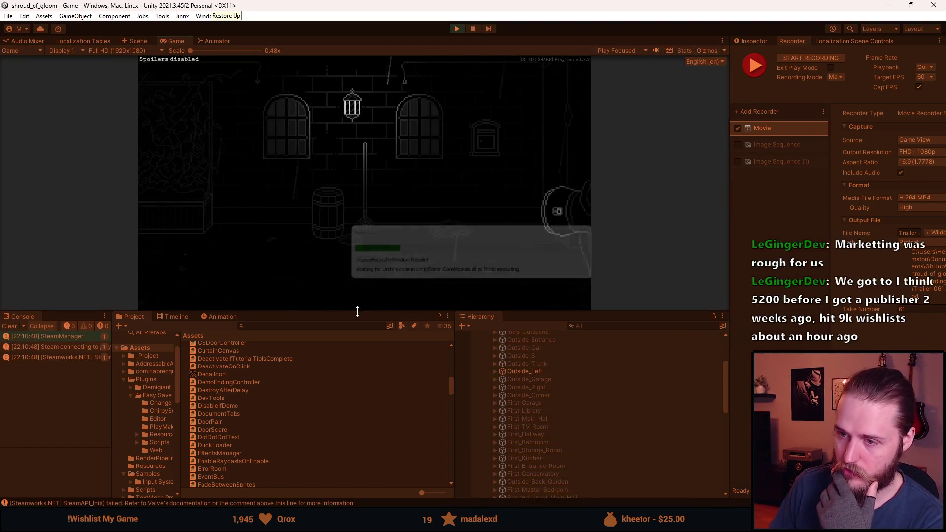
left_click_drag(356, 312, 317, 409)
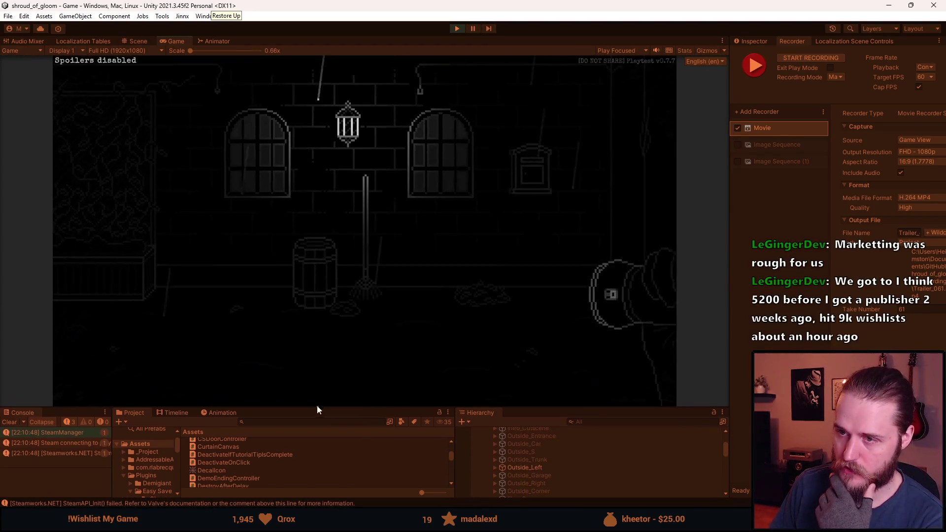
key("Escape")
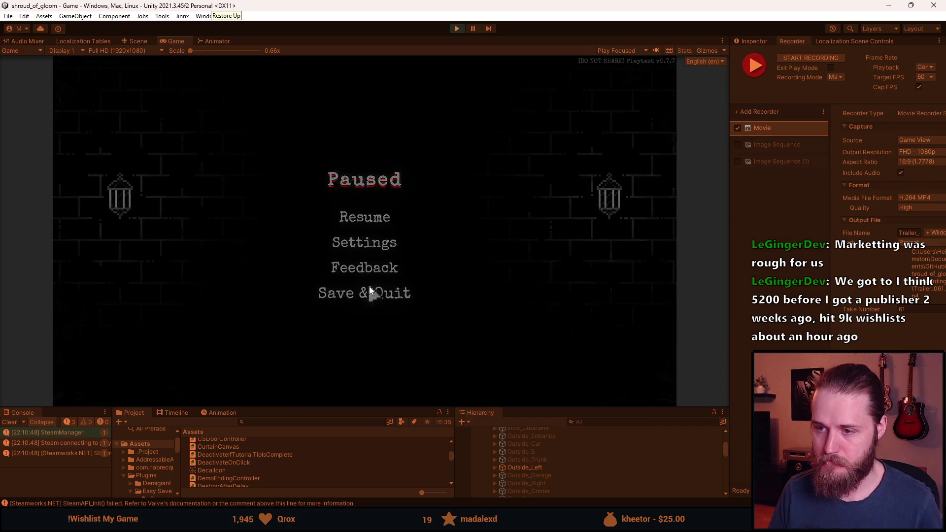
left_click(369, 287)
left_click(198, 236)
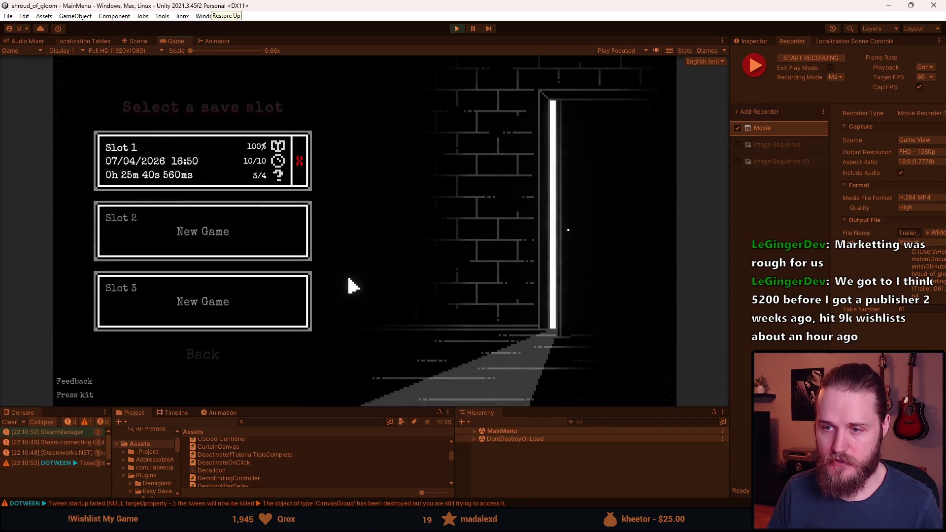
left_click(212, 237)
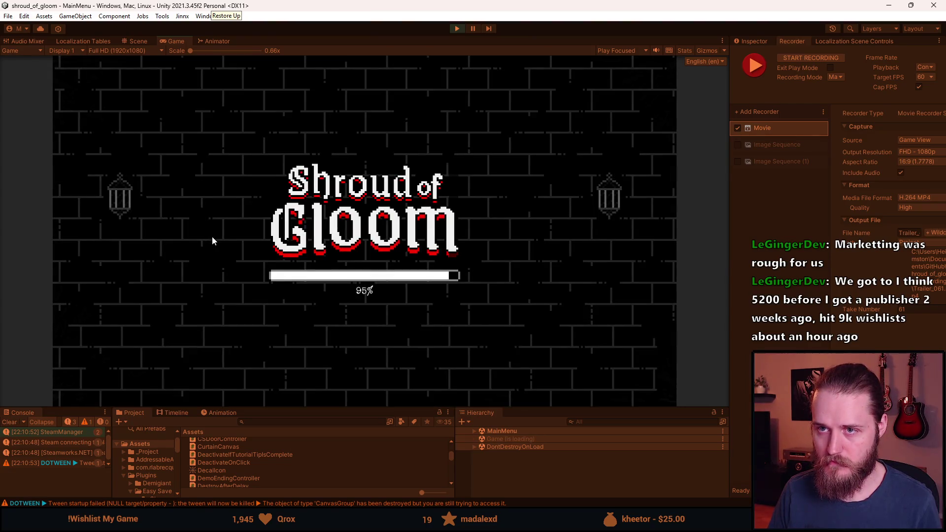
key("Escape")
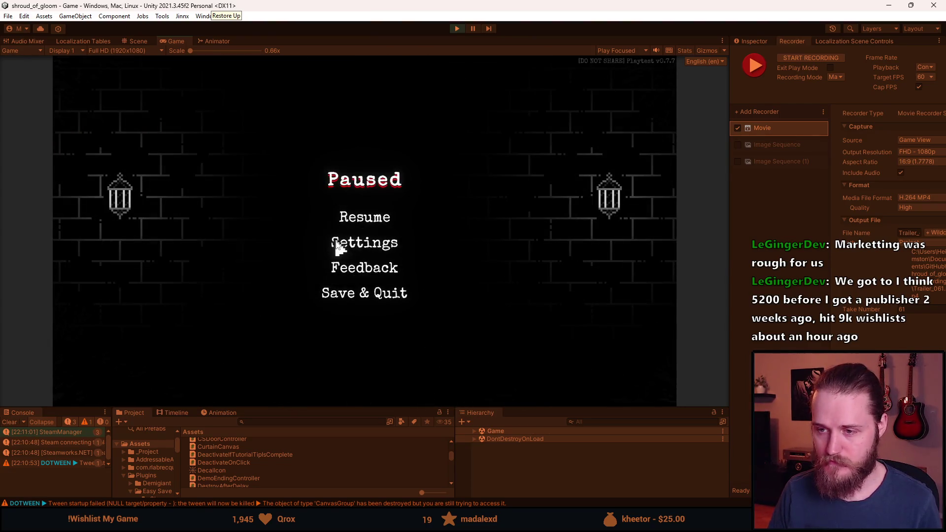
Tick Enable Recording Mode in the Developer & Testing Tools panel, close it, and enlarge the Game view.
key("grave")
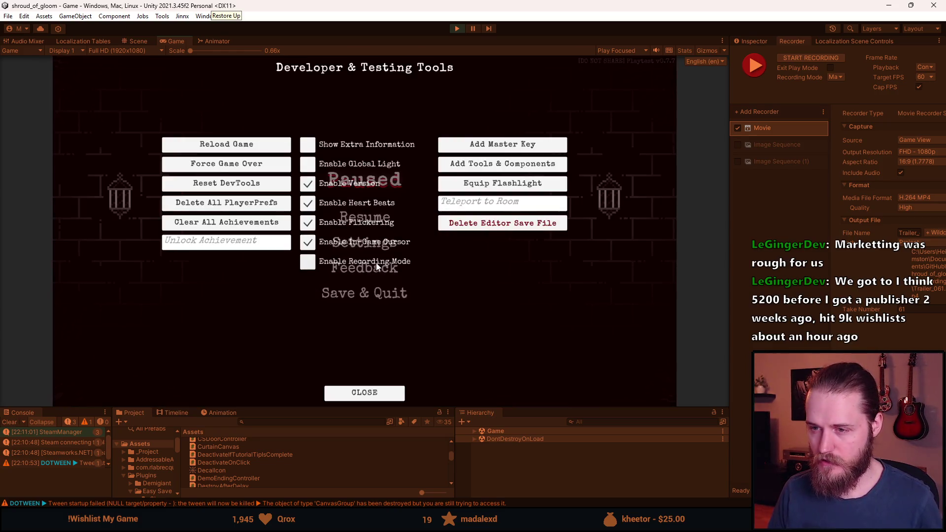
left_click(378, 264)
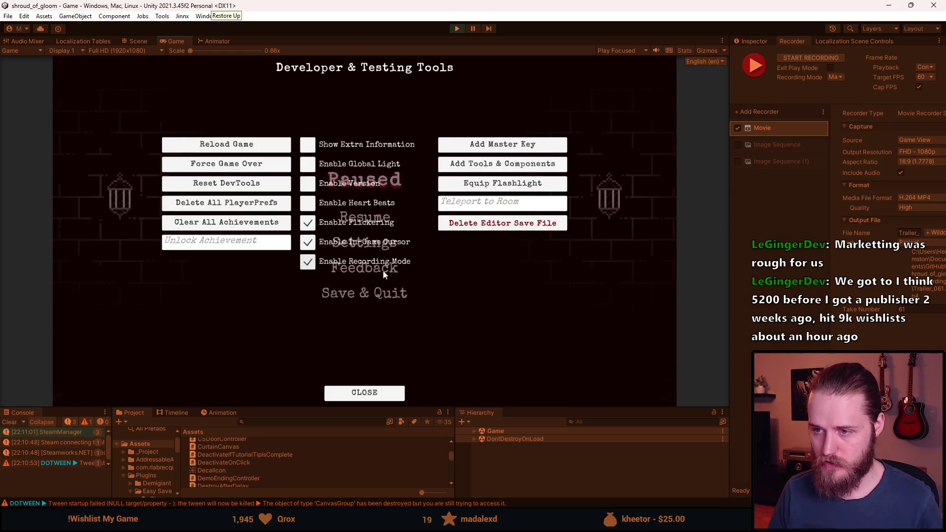
key("grave")
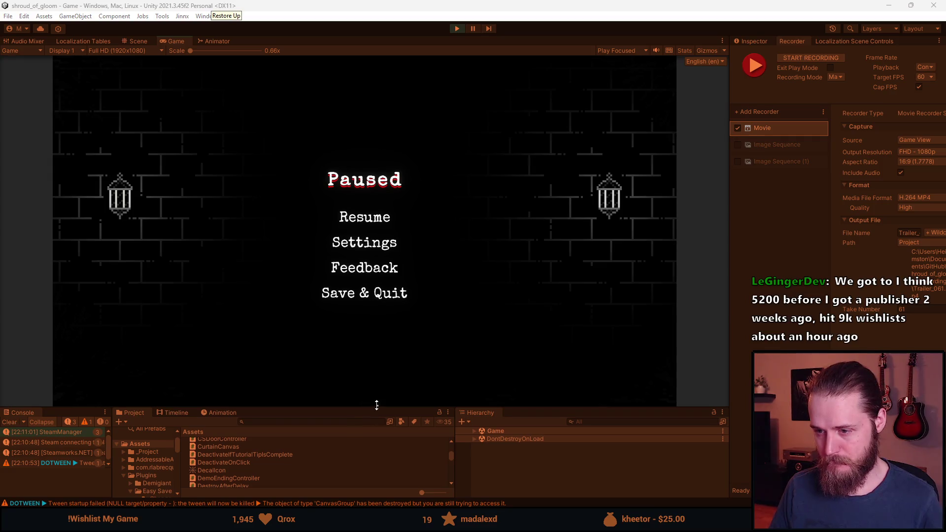
left_click_drag(377, 407, 377, 449)
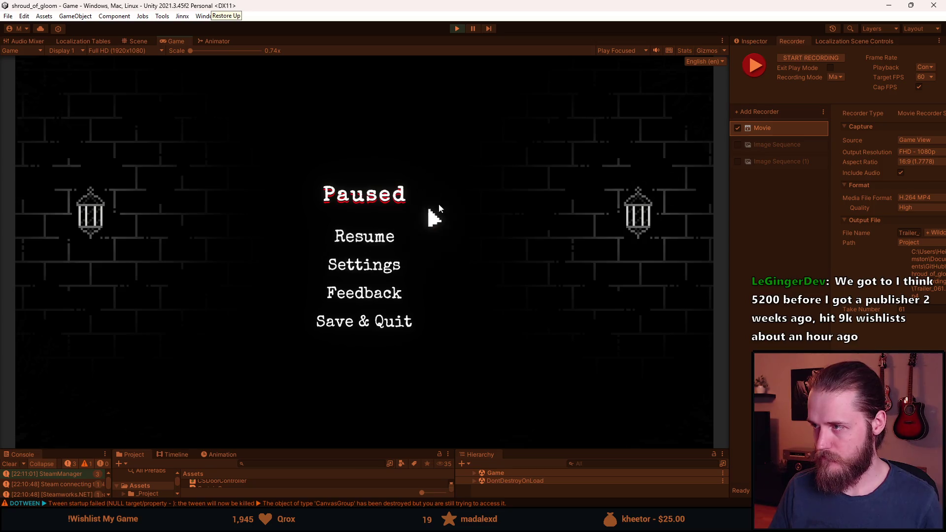
Start a new Recorder take with F10 and resume the game.
key("F10")
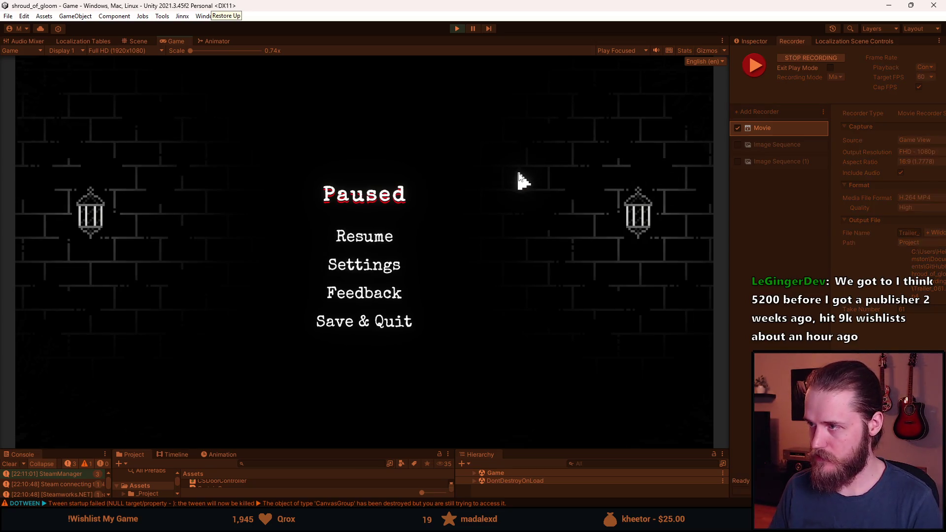
left_click(359, 241)
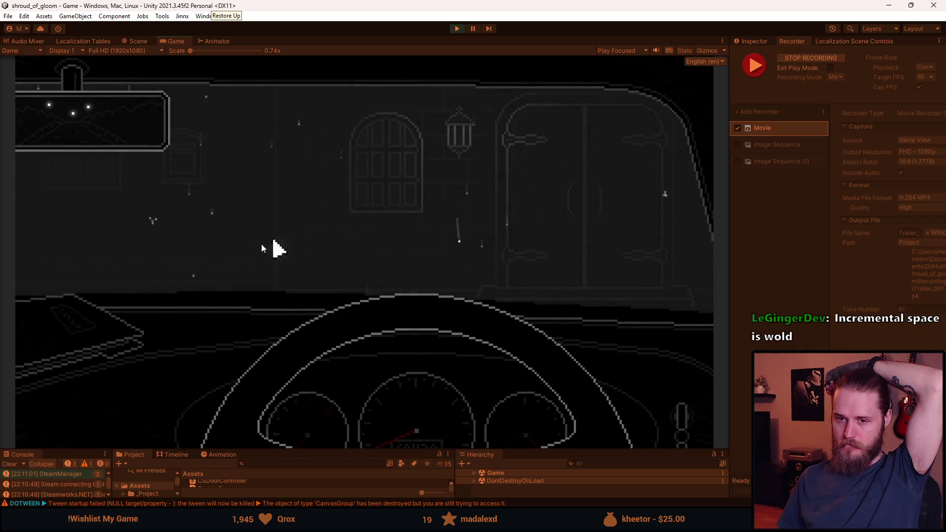
Read the dashboard note, put the letter away, leave the car, then stop recording with F10.
left_click(87, 317)
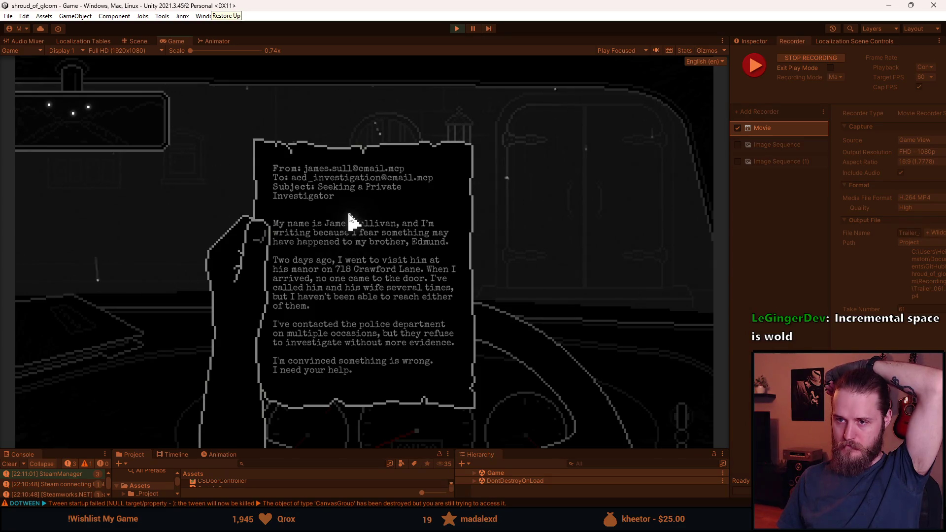
left_click(513, 229)
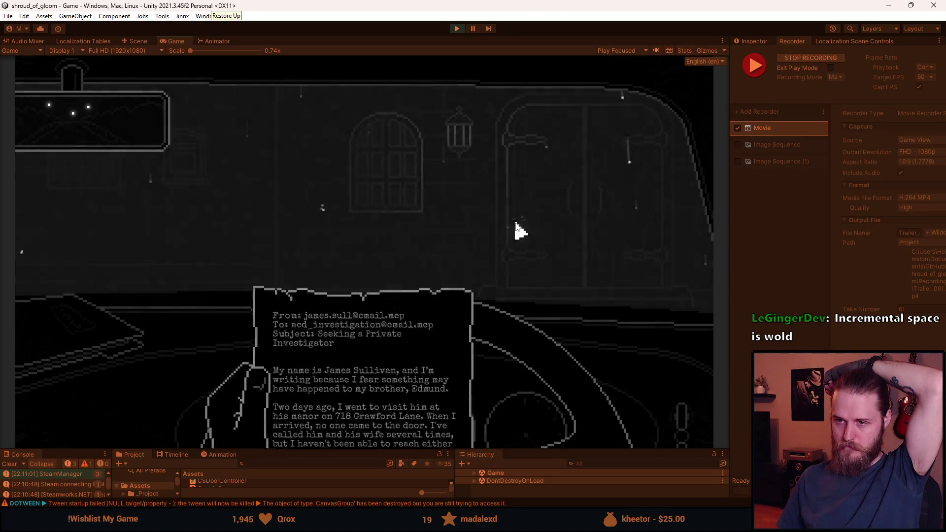
left_click(656, 203)
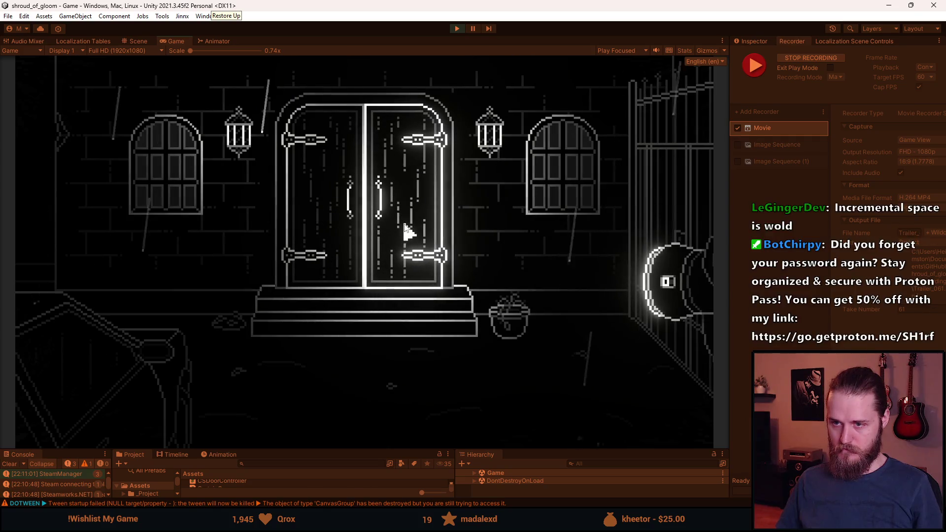
key("F10")
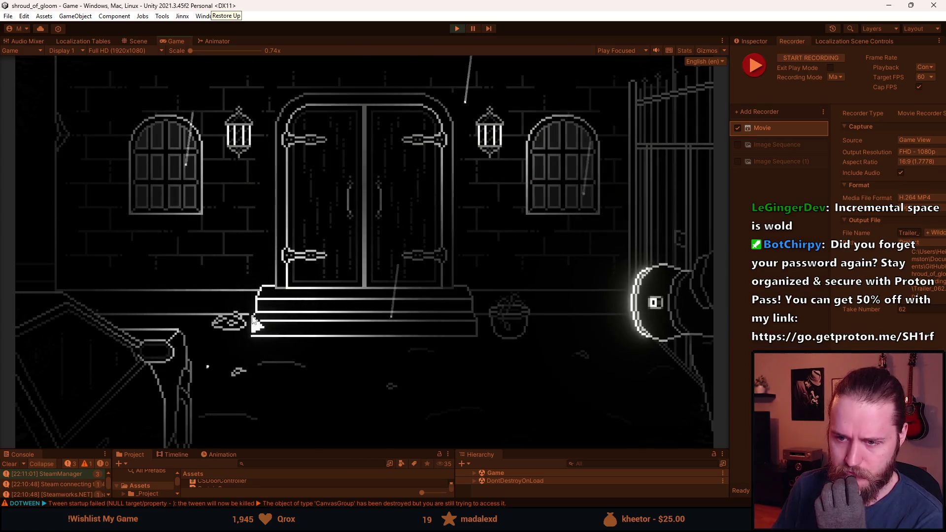
Walk left to mailbox 718, inspect it, back out, and continue to the garage scene.
left_click(131, 363)
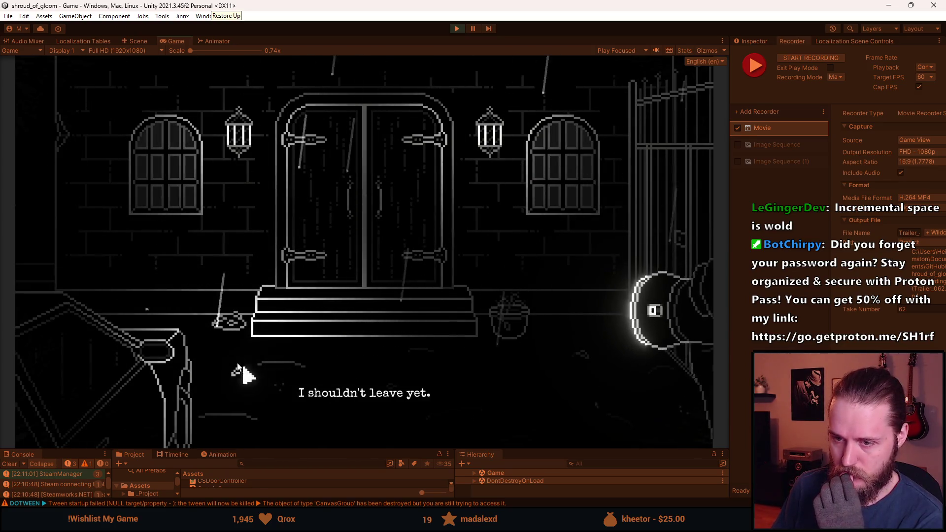
left_click(88, 272)
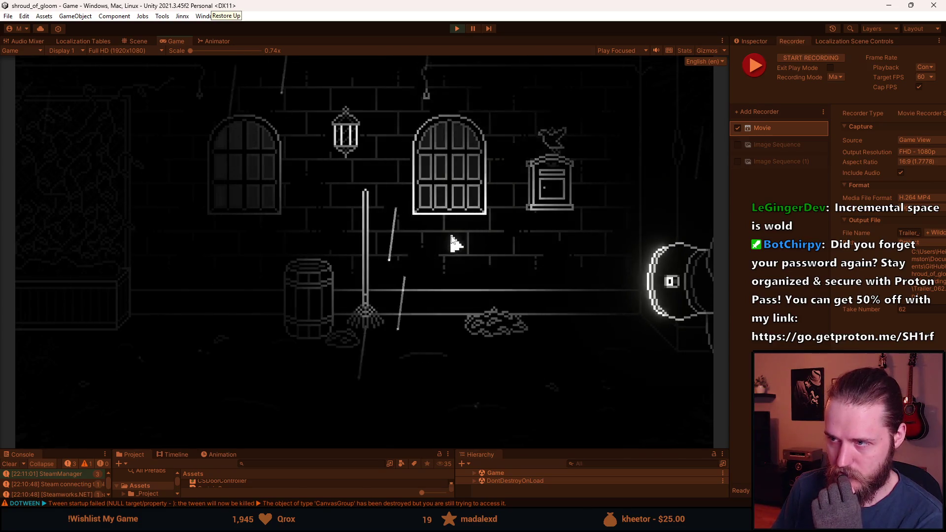
left_click(442, 260)
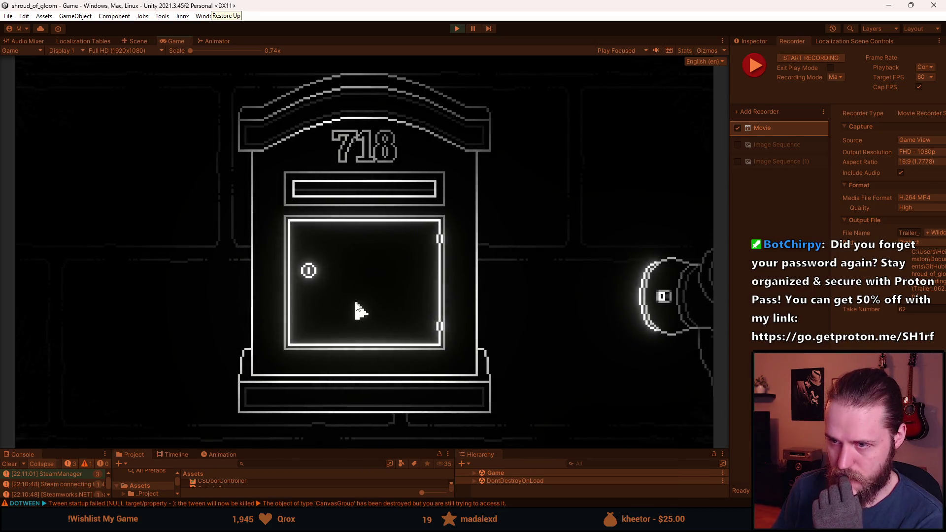
left_click(510, 262)
left_click(93, 295)
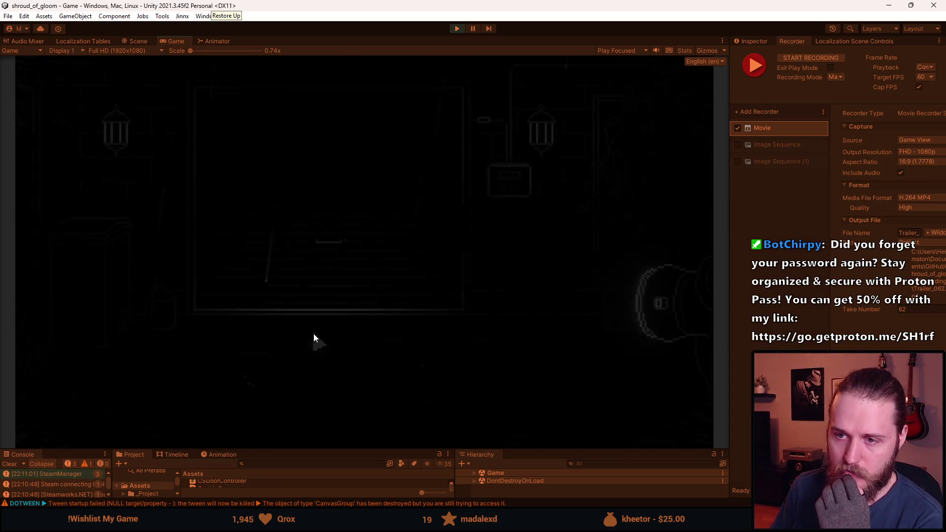
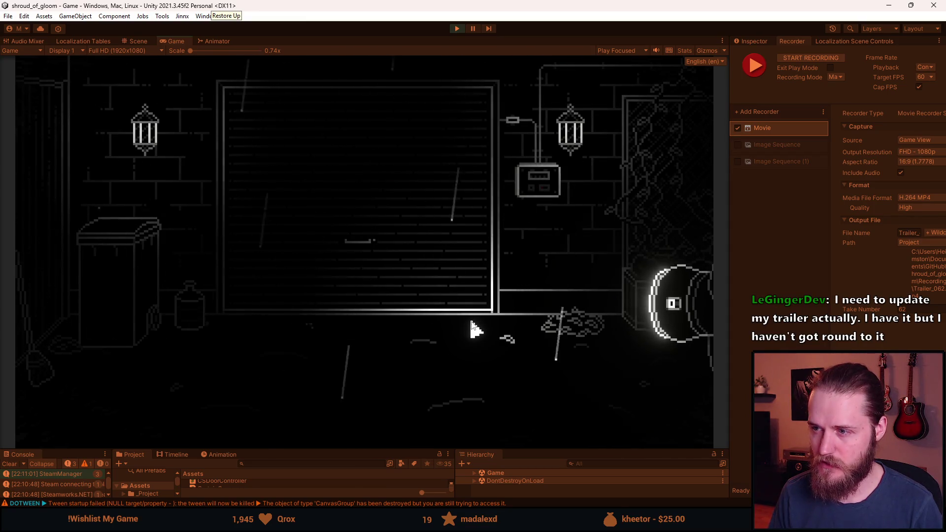
Save & Quit the paused playtest, then start again from save Slot 2.
key("Escape")
left_click(359, 325)
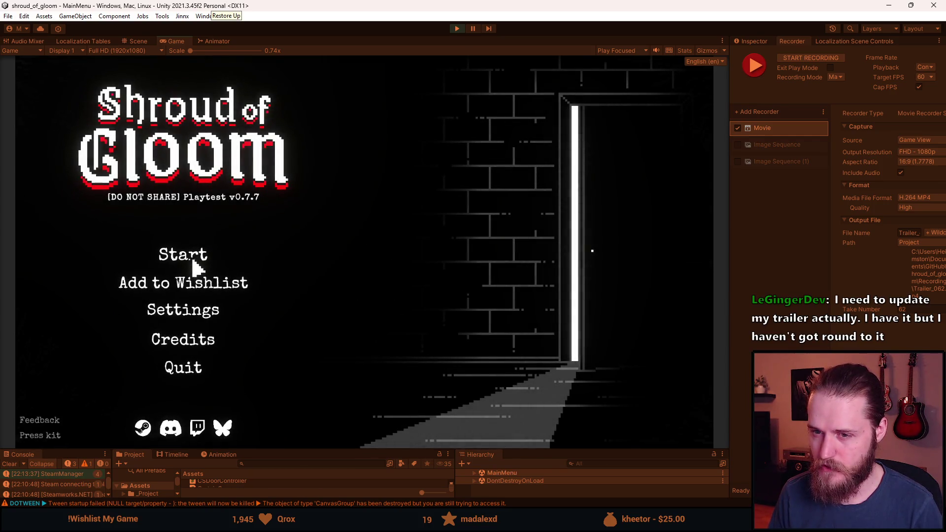
left_click(194, 261)
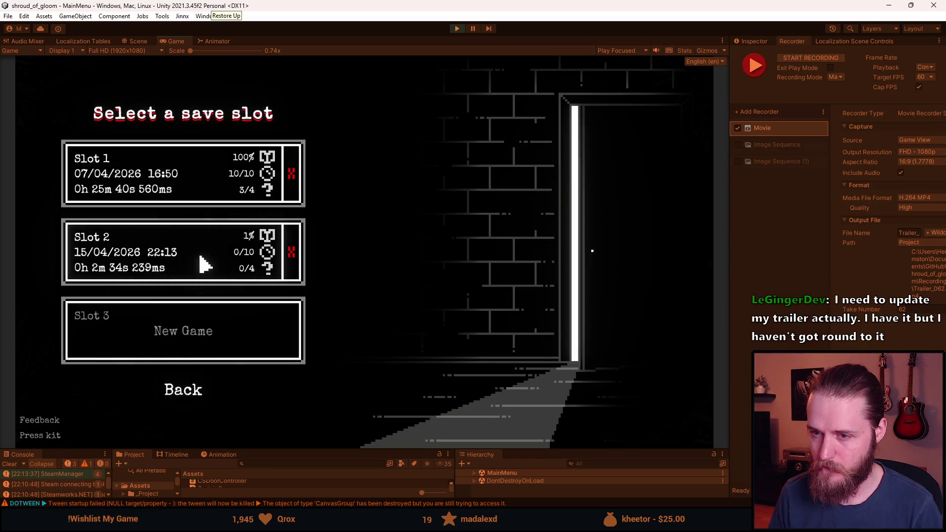
left_click(202, 264)
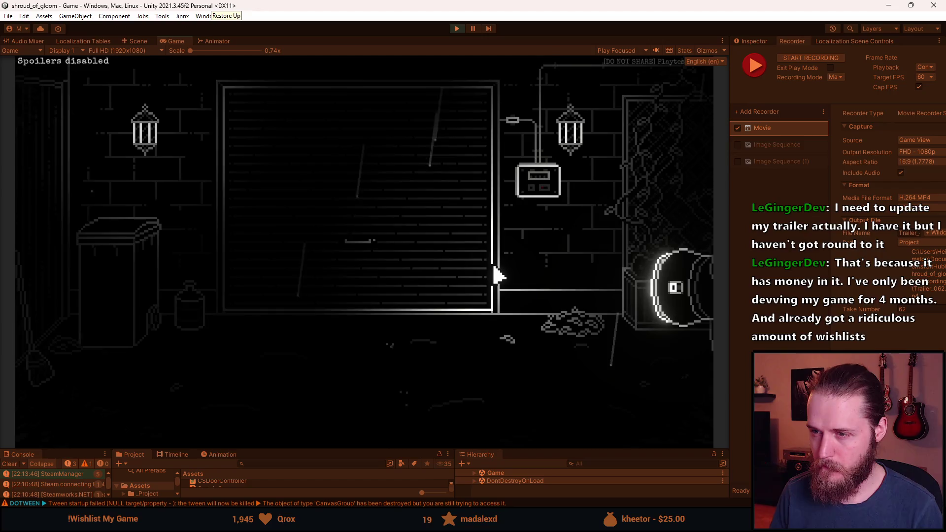
Toggle Heart Beats on and off in the dev tools, then zoom into the wall fuse box.
key("F1")
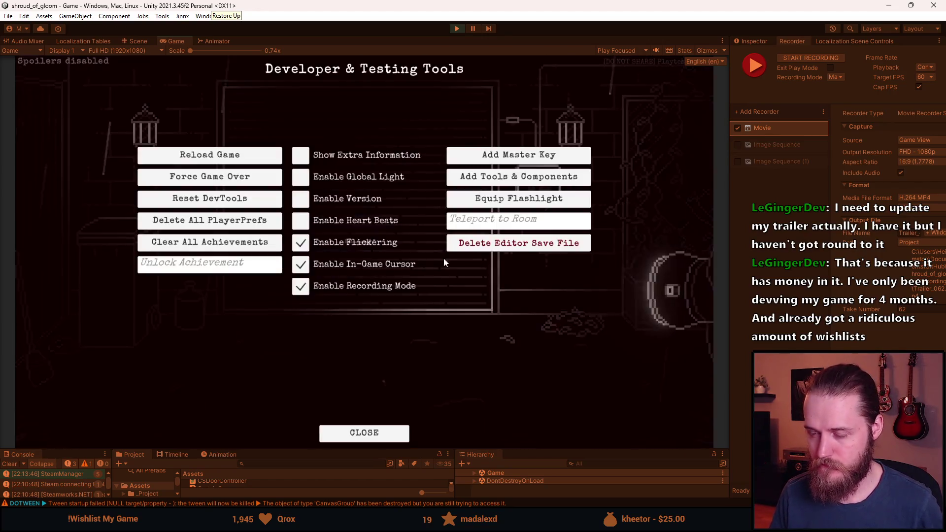
left_click(302, 227)
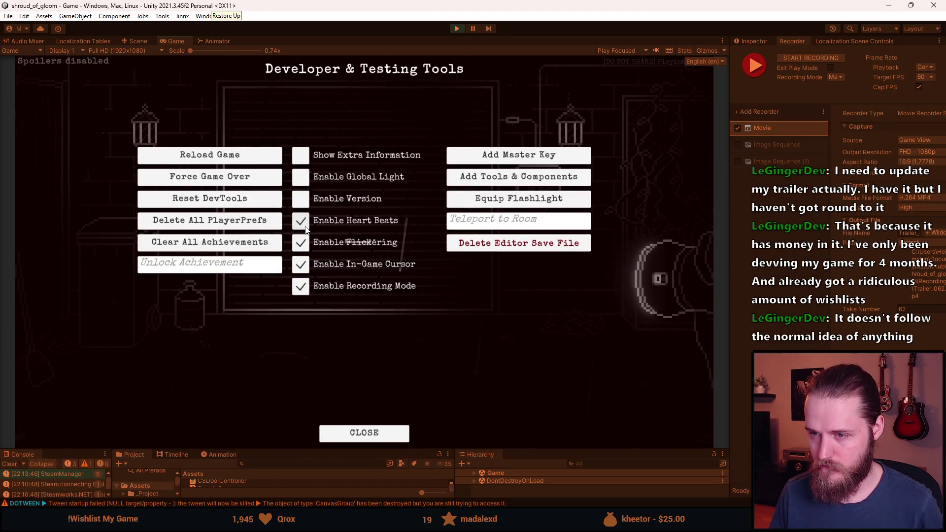
left_click(310, 292)
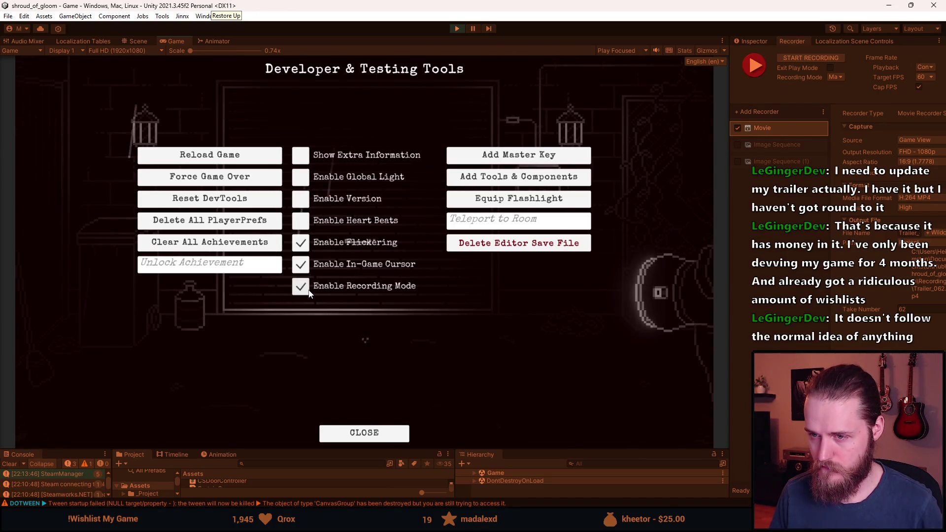
key("Escape")
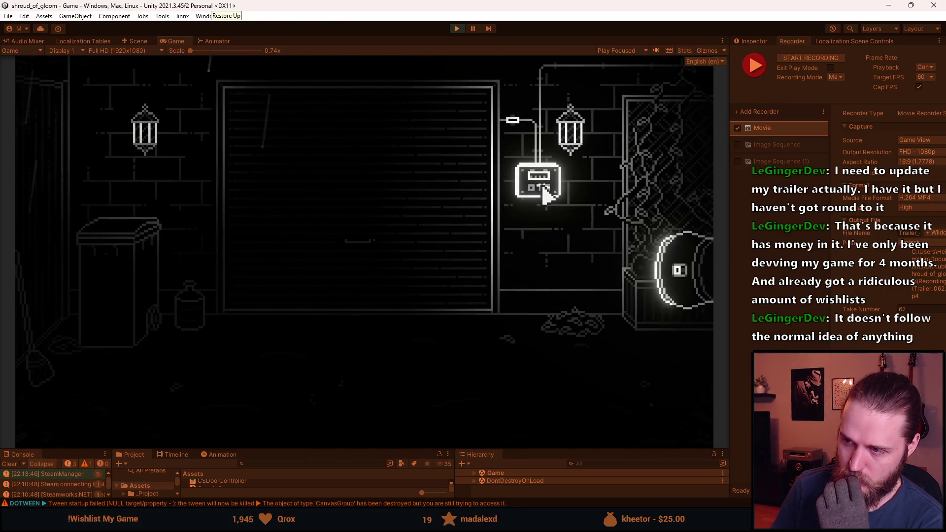
left_click(546, 195)
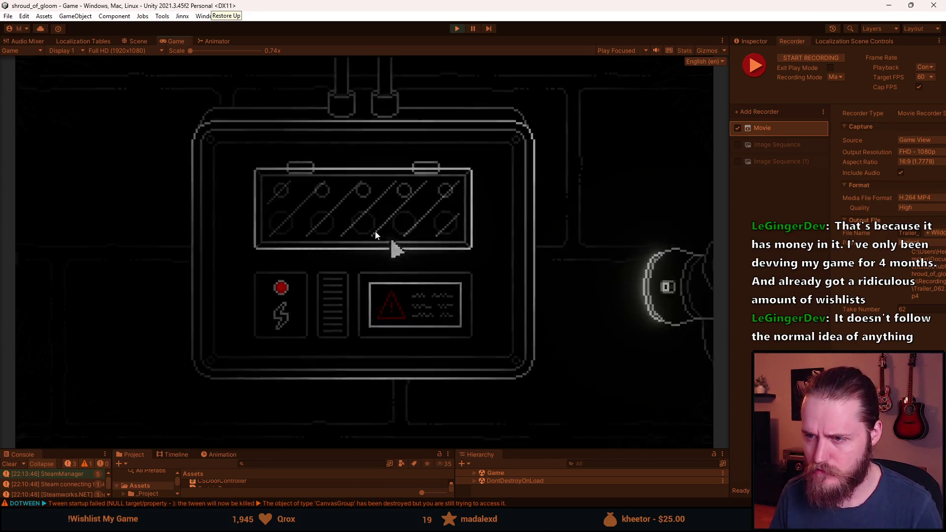
Turn off Recording Mode and view the fuse box switch panel close-up.
key("F1")
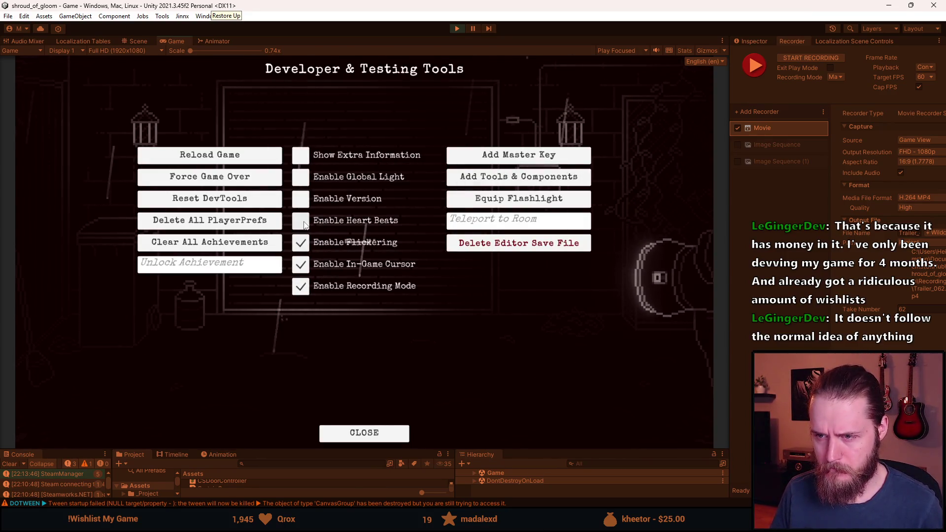
left_click(300, 286)
key("F1")
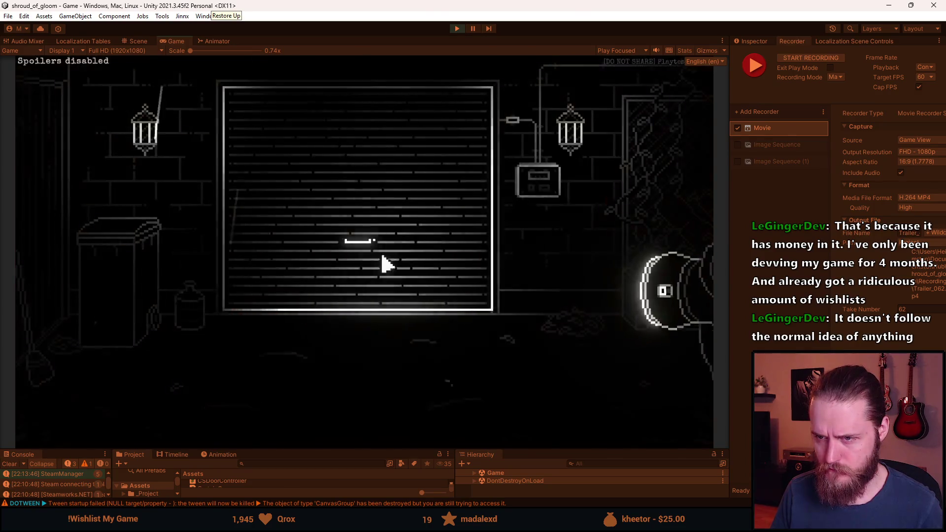
left_click(536, 199)
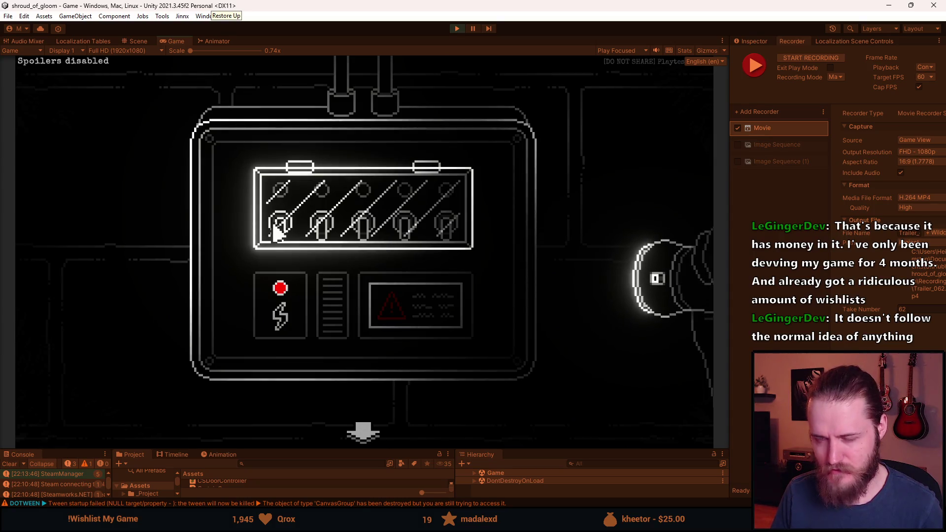
left_click(363, 433)
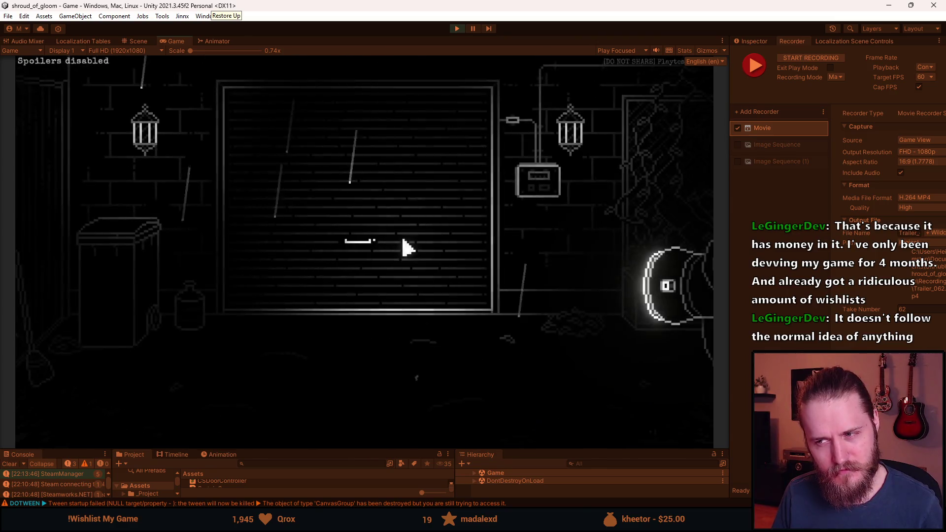
Re-enable Recording Mode, zoom into the fuse box again, and shrink the Game view.
key("F1")
left_click(312, 291)
key("F1")
left_click(394, 226)
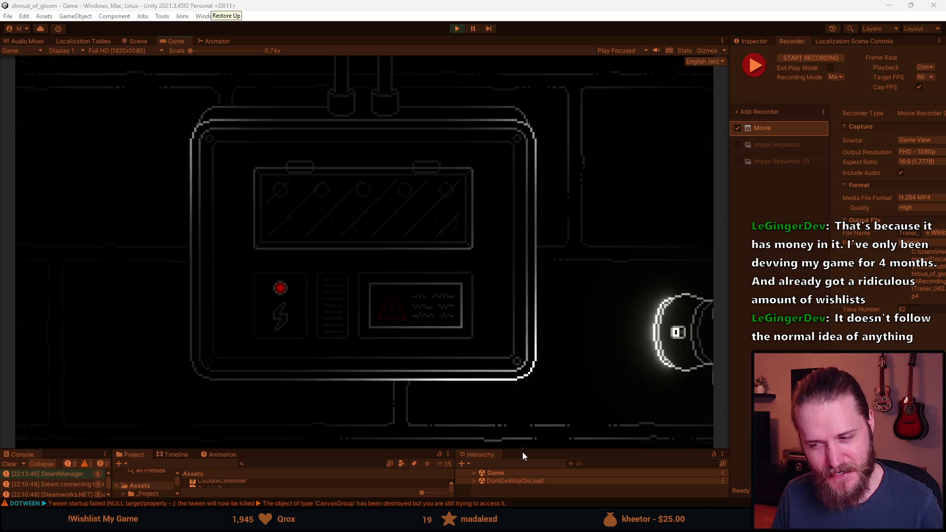
left_click_drag(522, 449, 507, 358)
Expand the Game object in the Hierarchy and browse its Setup group.
left_click(475, 383)
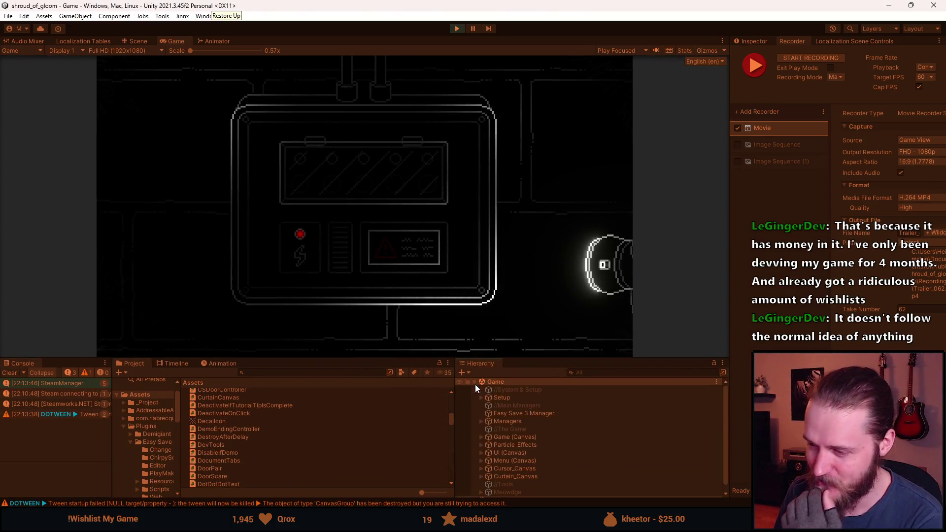
left_click(480, 398)
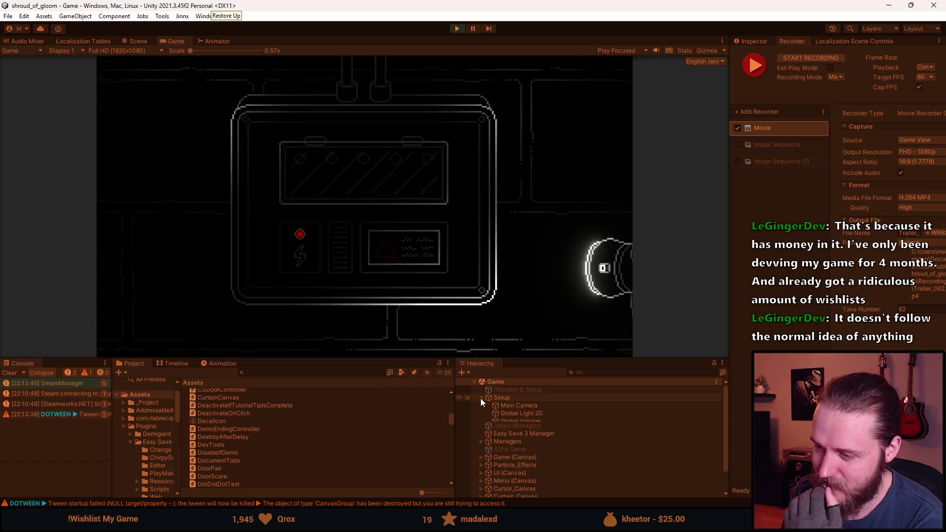
left_click(480, 398)
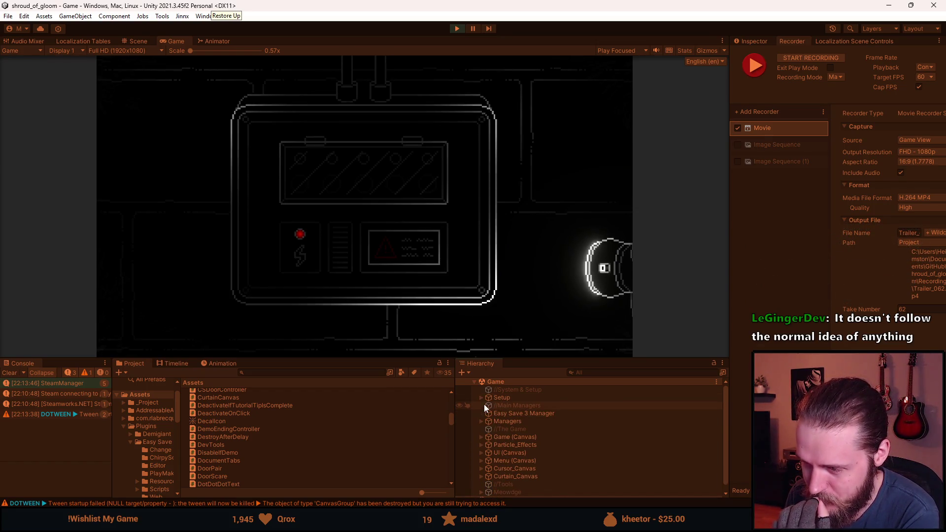
left_click(481, 398)
left_click(481, 398)
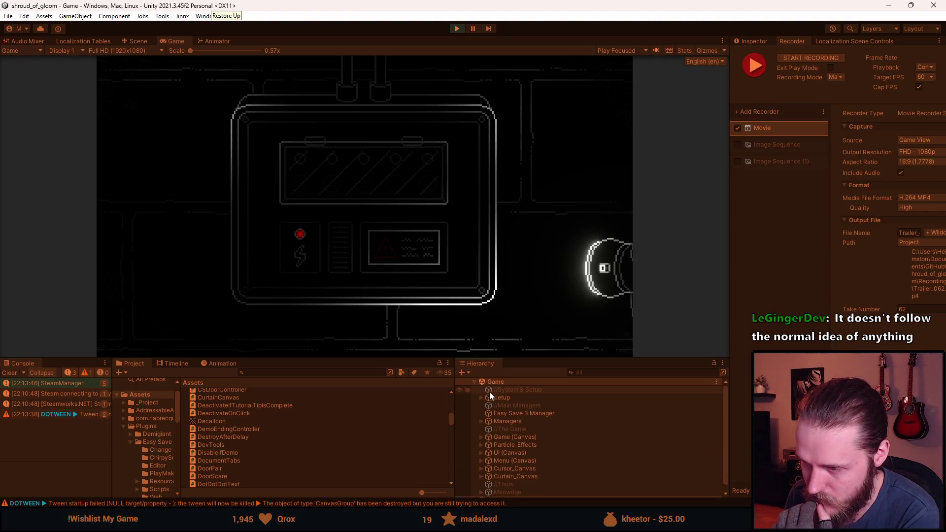
scroll(489, 392, "down", 1)
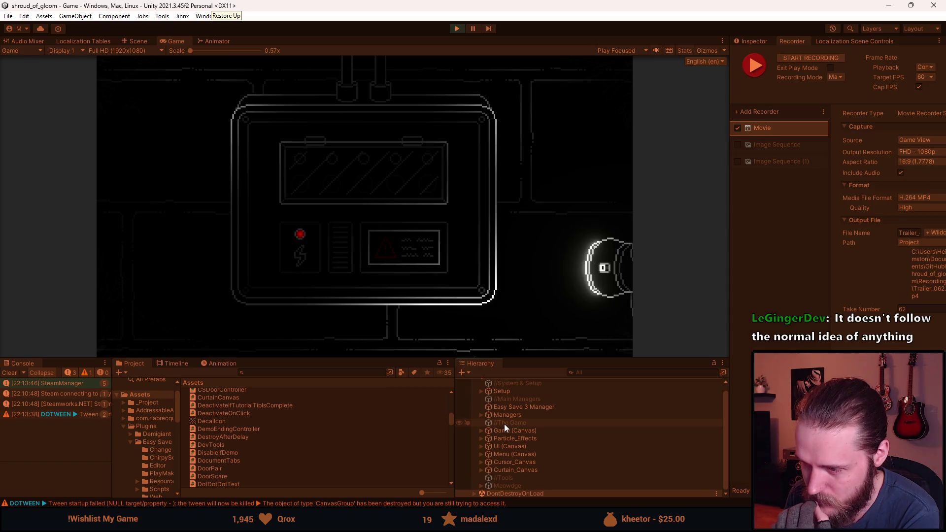
Select DevTools under DontDestroyOnLoad > System and view its Inspector settings.
left_click(474, 493)
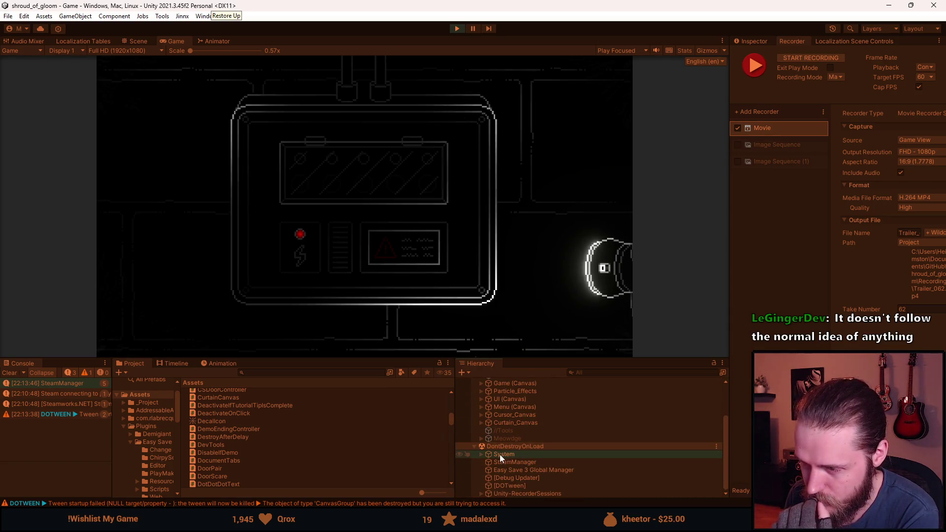
left_click(480, 454)
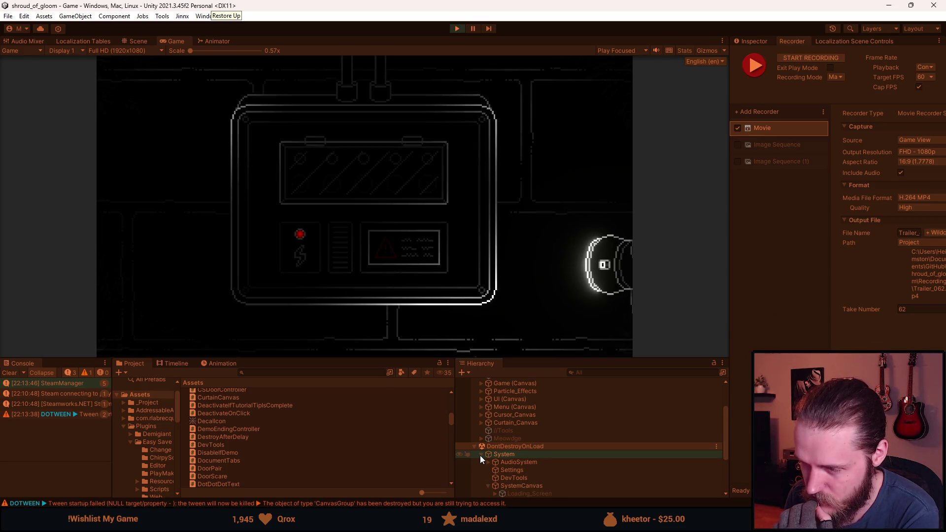
left_click(527, 477)
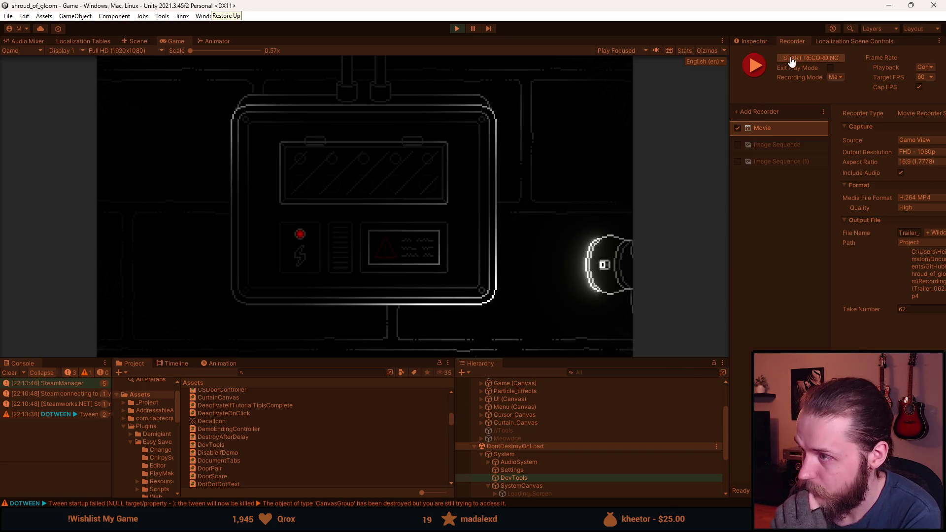
left_click(754, 41)
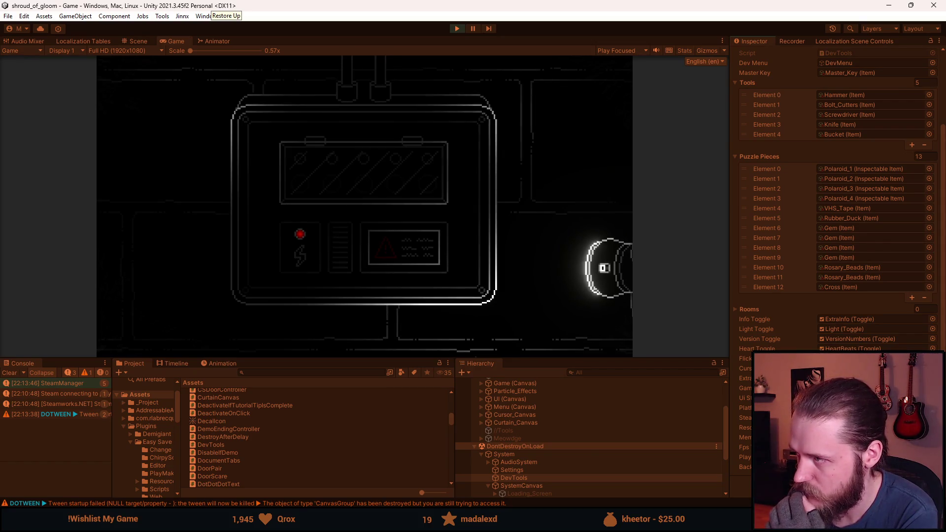
scroll(838, 198, "up", 3)
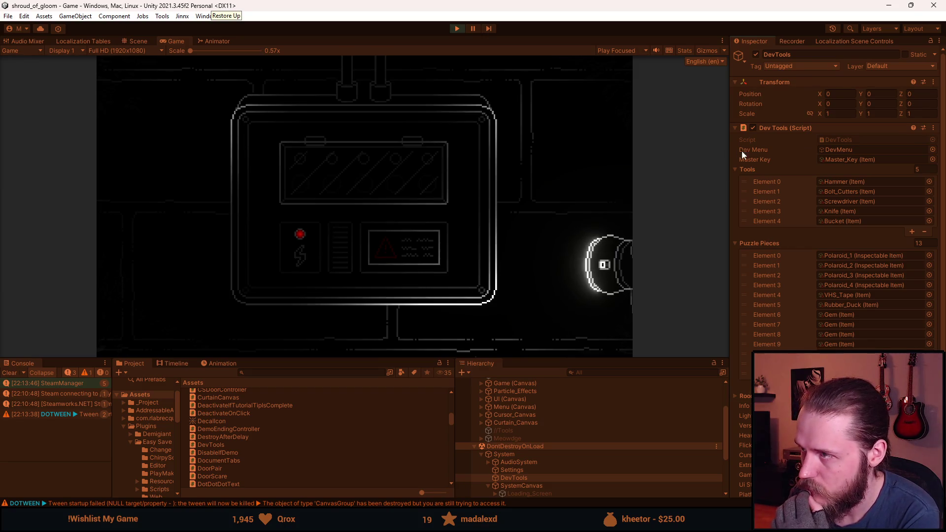
left_click(515, 453)
Expand Game (Canvas) > Rooms and select the Outside_Garage room.
scroll(530, 451, "up", 3)
left_click(481, 437)
scroll(493, 429, "down", 2)
left_click(488, 424)
scroll(487, 423, "down", 5)
left_click(498, 419)
left_click(496, 419)
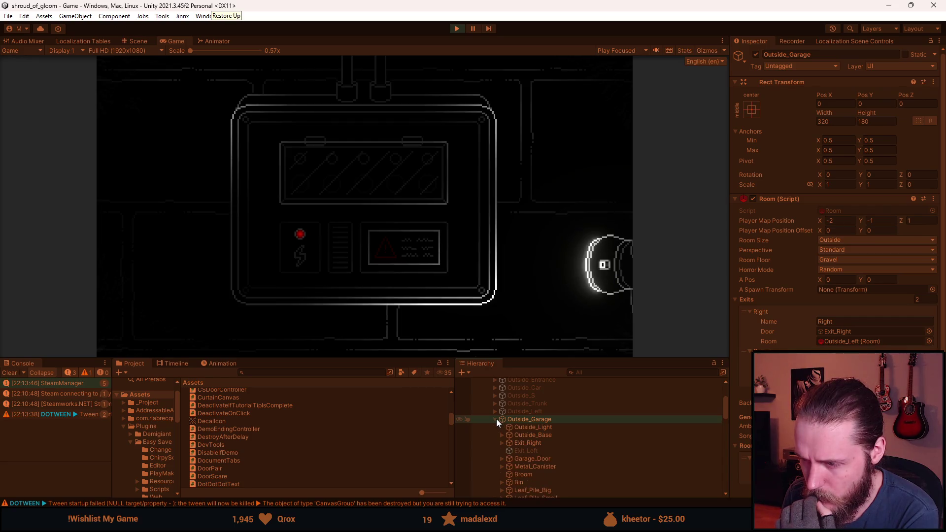
Inspect Switch (0) under Switches_Close_Up > Switches, then stop the playtest.
scroll(495, 419, "down", 5)
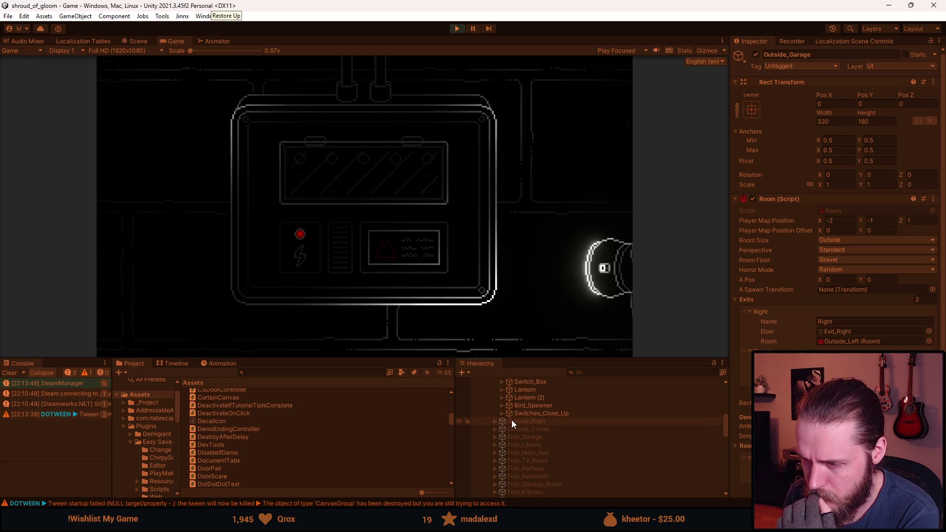
left_click(503, 415)
left_click(509, 437)
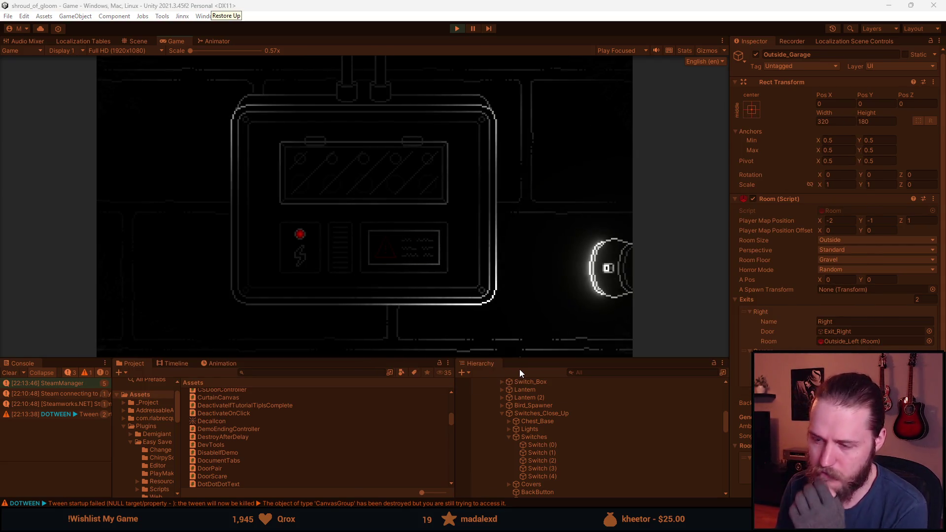
left_click(555, 437)
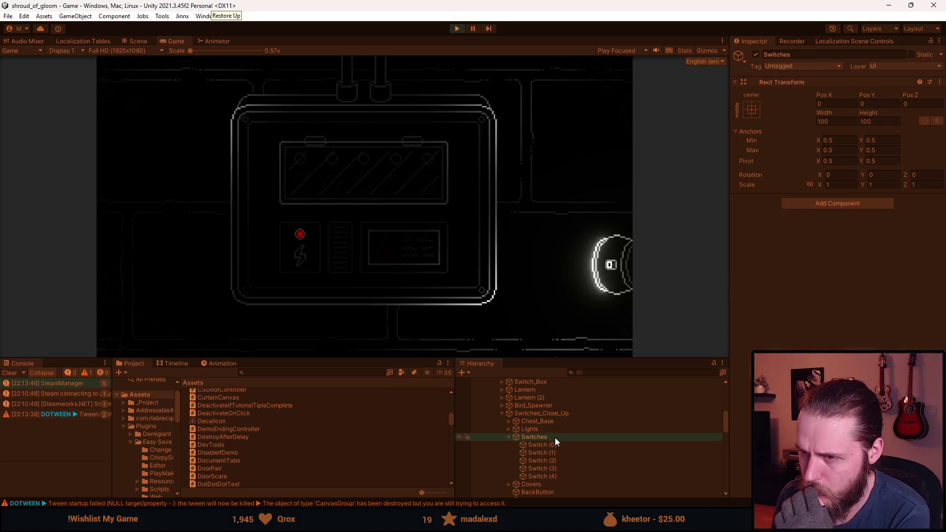
left_click(555, 442)
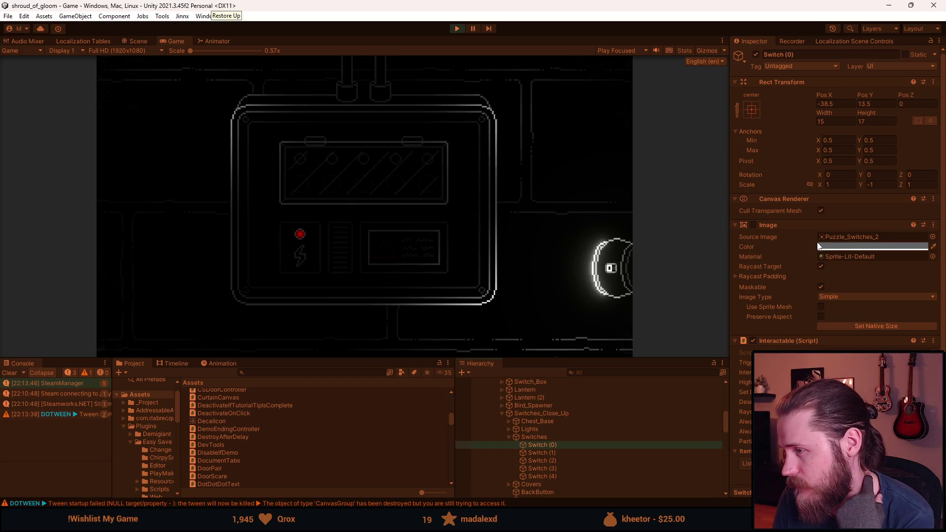
left_click(457, 28)
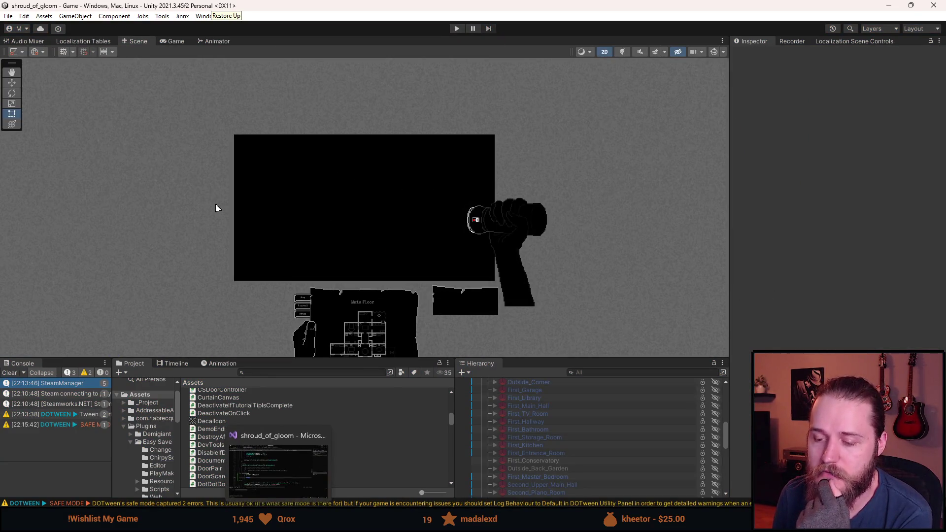
left_click(279, 468)
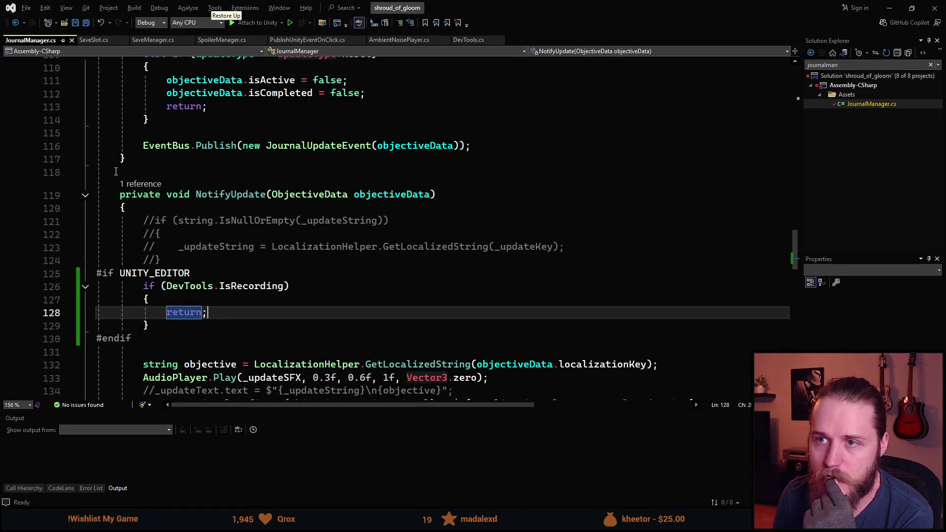
Open the PublishUnityEventOnClick.cs script in Visual Studio.
left_click(468, 41)
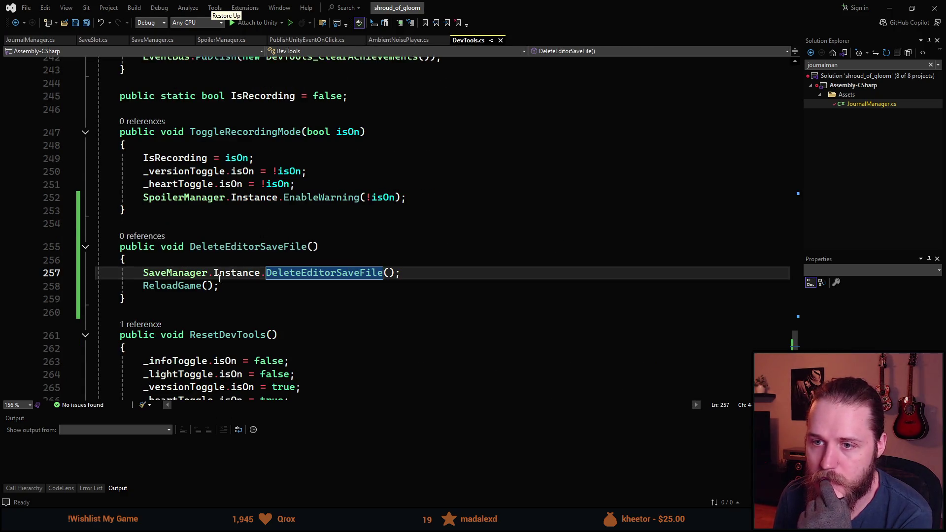
scroll(220, 279, "up", 1)
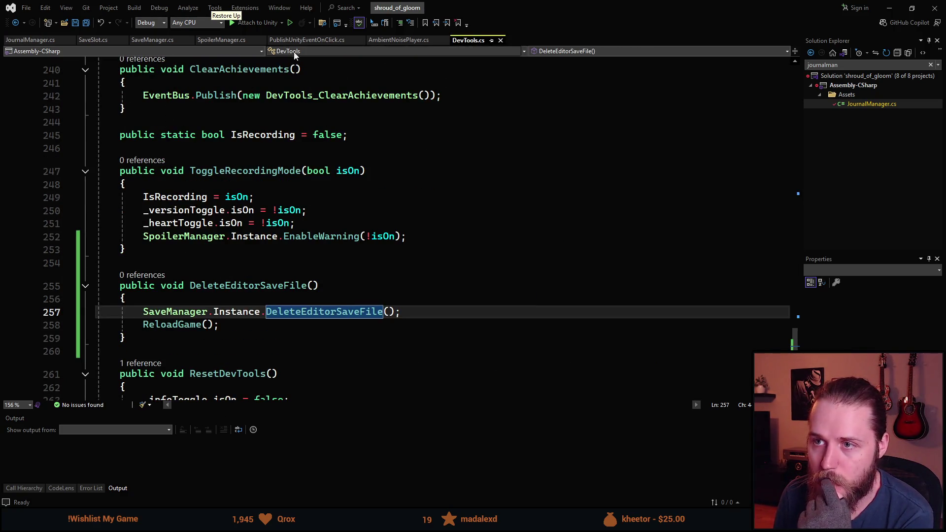
left_click(303, 42)
scroll(168, 299, "up", 1)
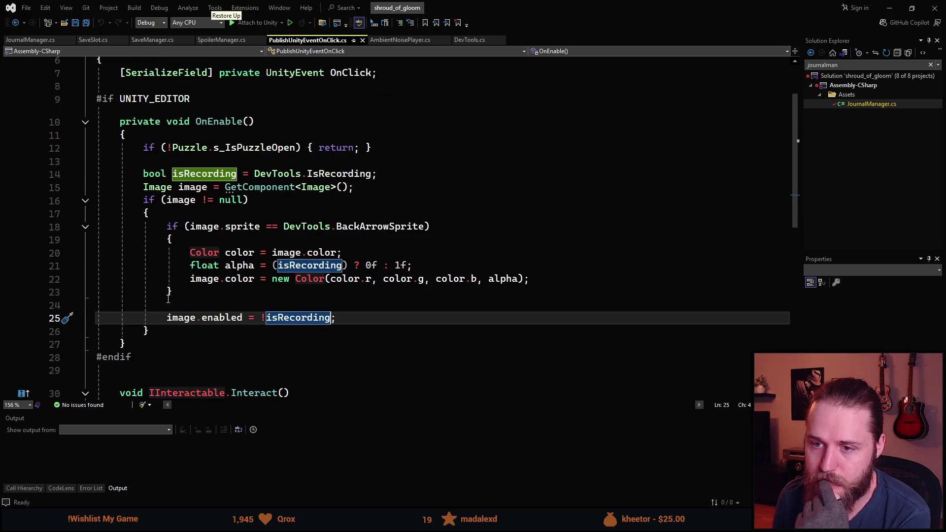
Move the image.enabled = !isRecording line inside the BackArrowSprite check and save.
left_click(159, 202)
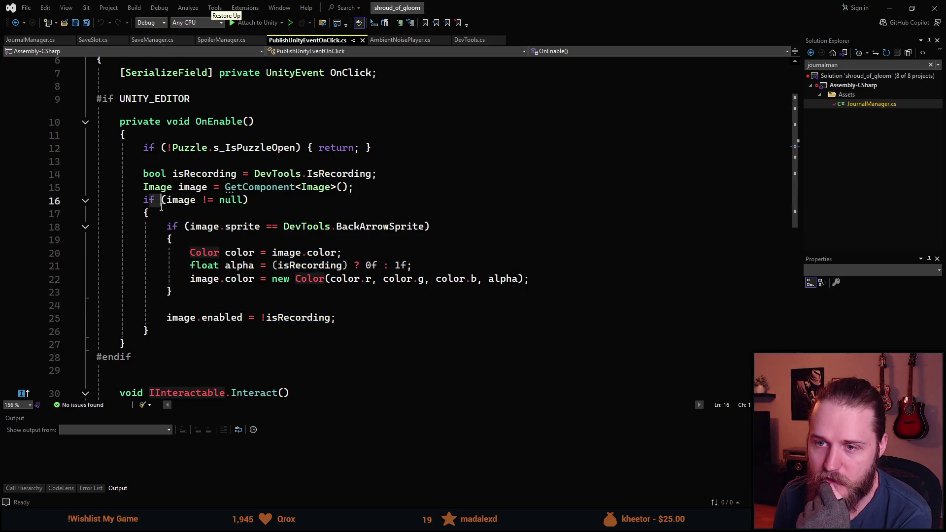
left_click(348, 317)
key("shift+Home")
key("BackSpace")
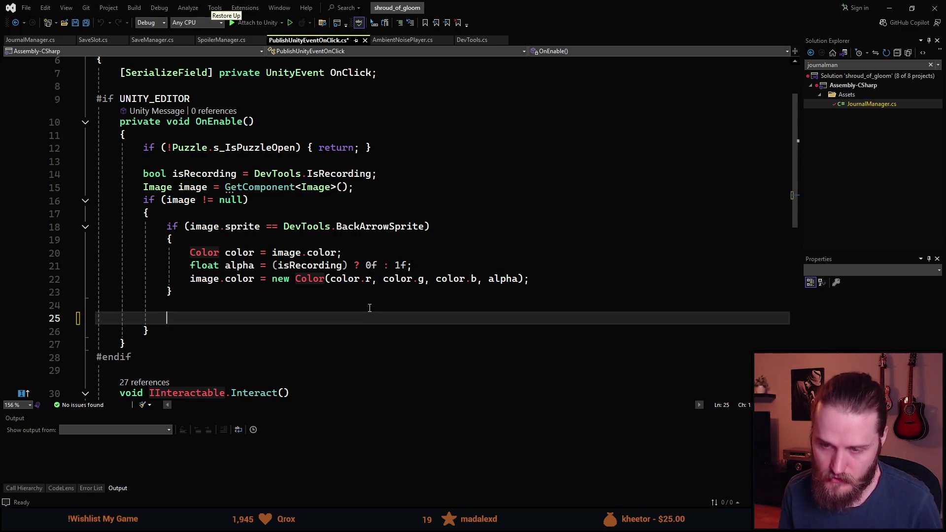
key("BackSpace")
key("BackSpace")
key("Up")
key("Up")
key("Up")
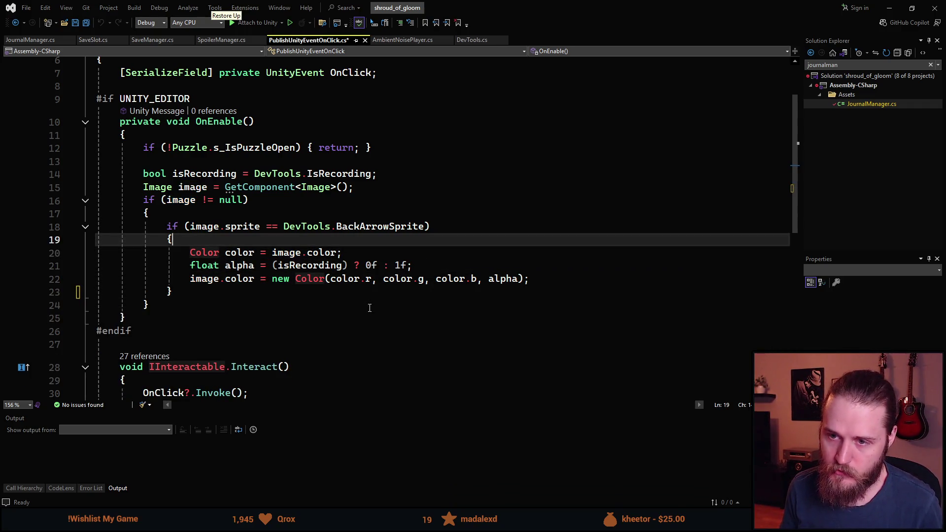
key("Return")
type("image.enabled = !isRecording;")
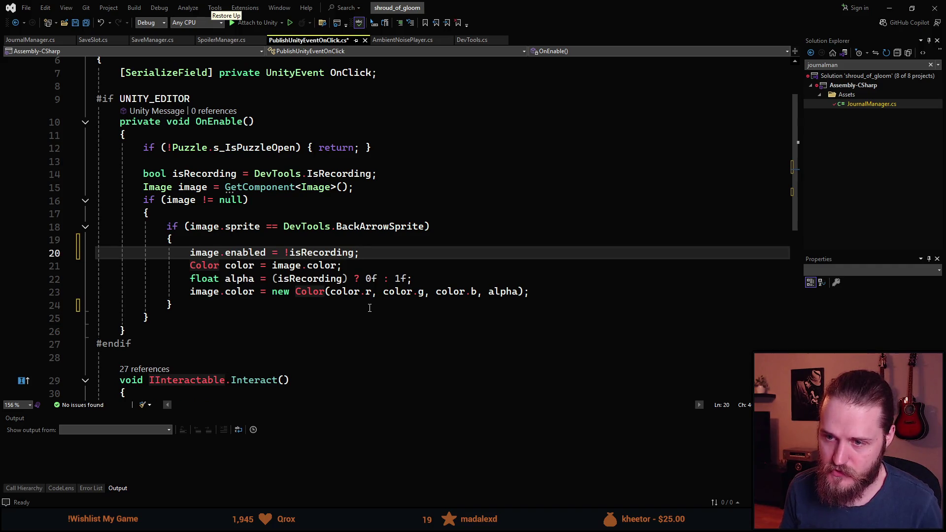
key("alt+Down")
key("alt+Down")
key("alt+Down")
key("ctrl+s")
Comment out the three colour-alpha lines with Ctrl+K,C and save the script.
key("Up")
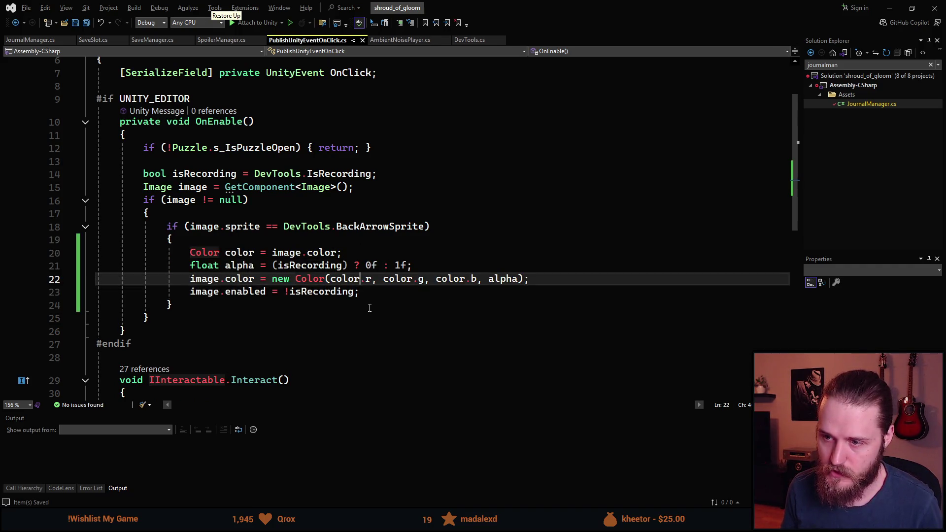
key("Left")
key("Left")
key("Left")
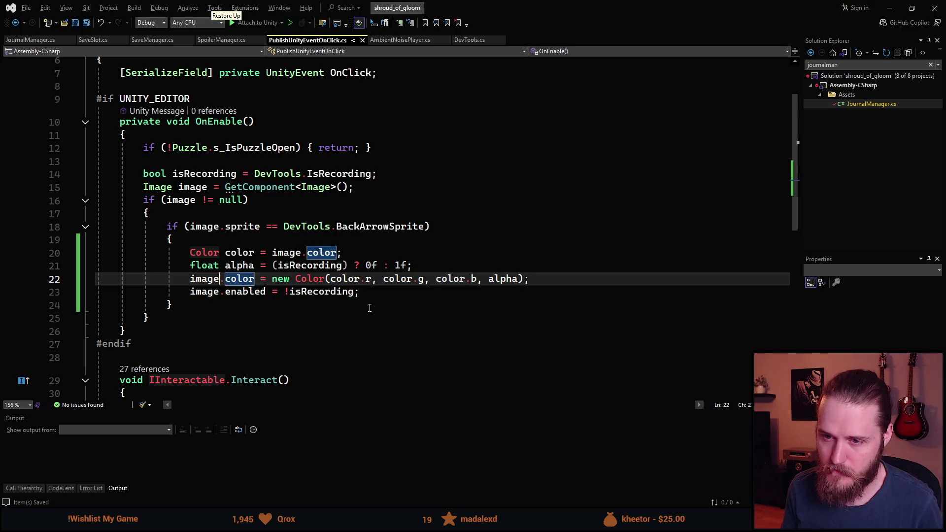
key("Up")
key("Up")
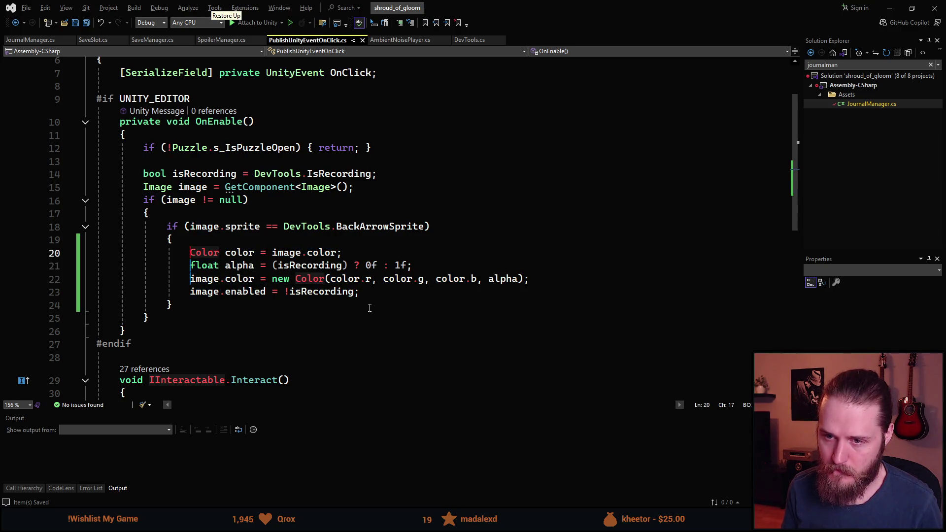
key("End")
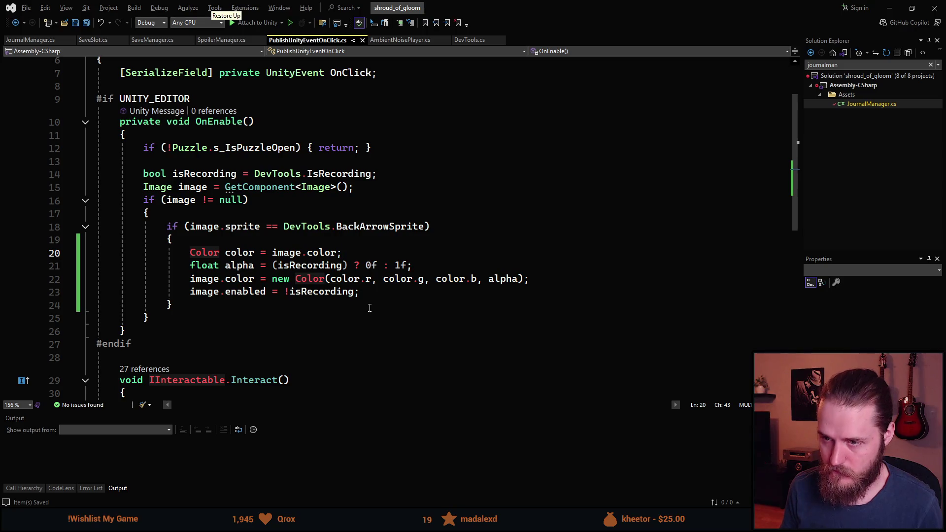
key("shift+Home")
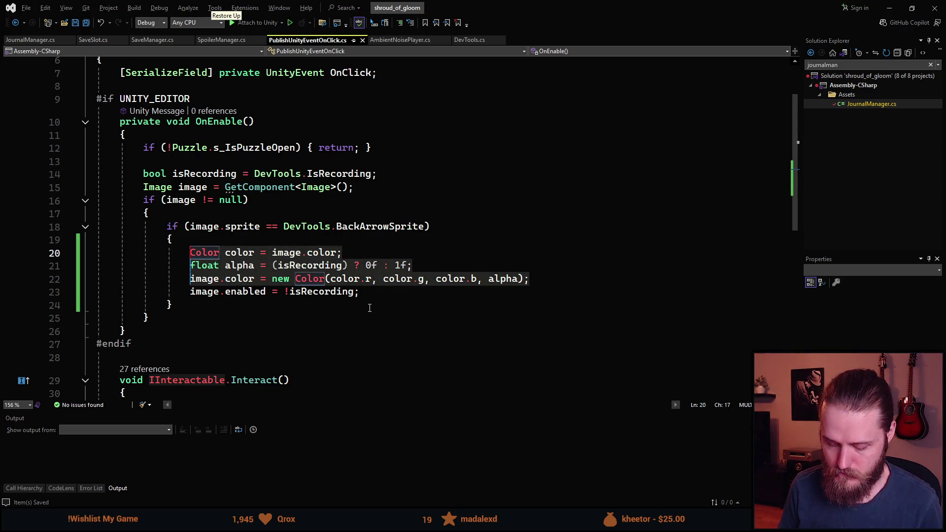
key("ctrl+k")
key("ctrl+c")
key("ctrl+s")
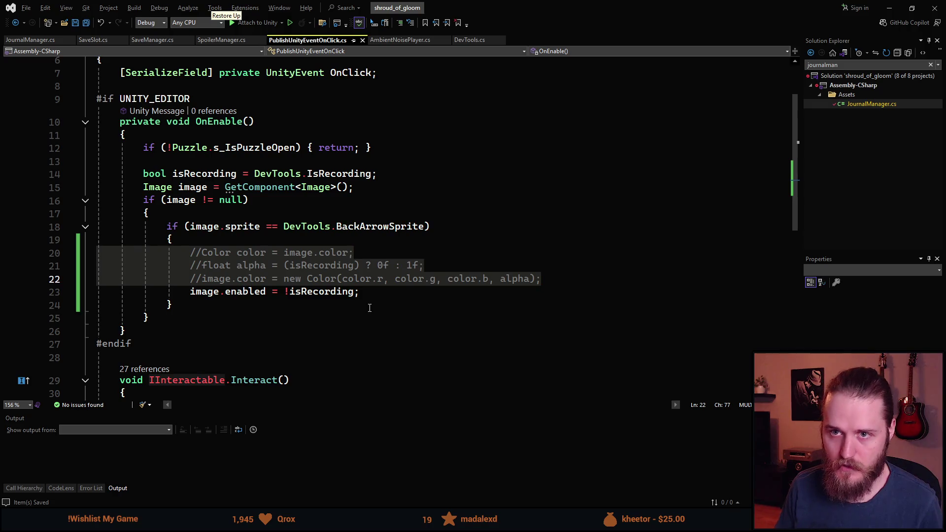
left_click(377, 294)
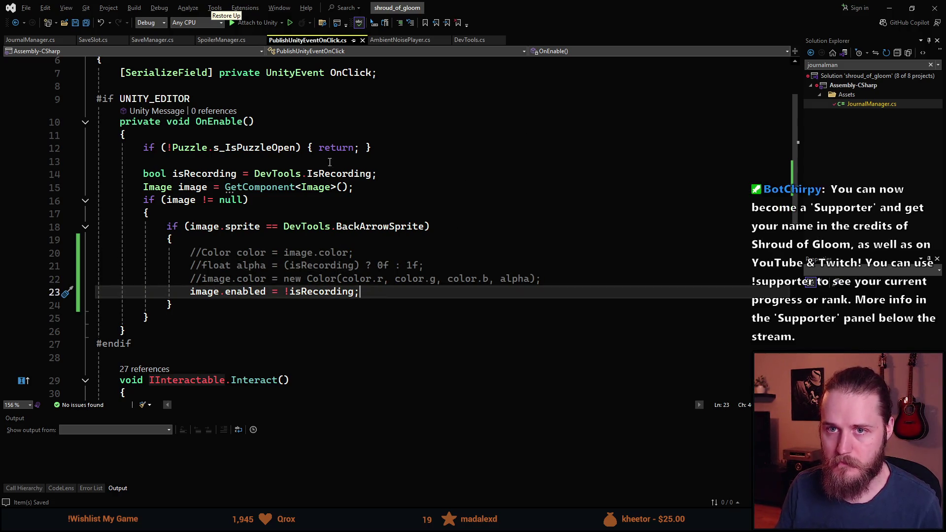
left_click(889, 8)
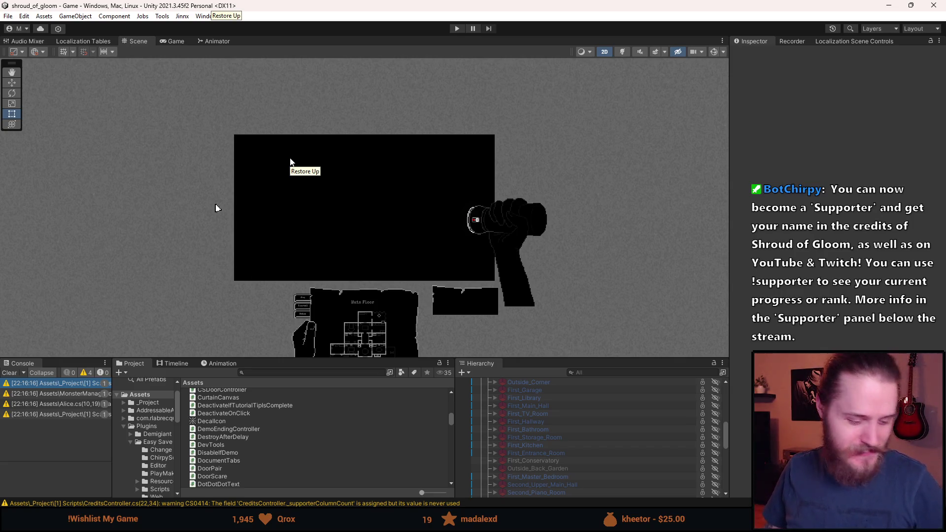
Clear the Console messages and give the scene more room on screen.
left_click(16, 374)
left_click_drag(346, 360, 343, 373)
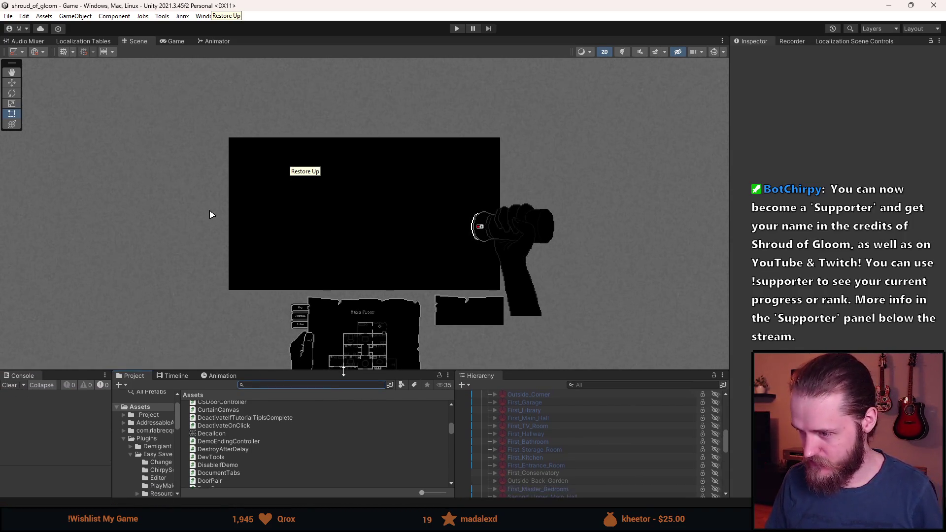
scroll(338, 261, "up", 2)
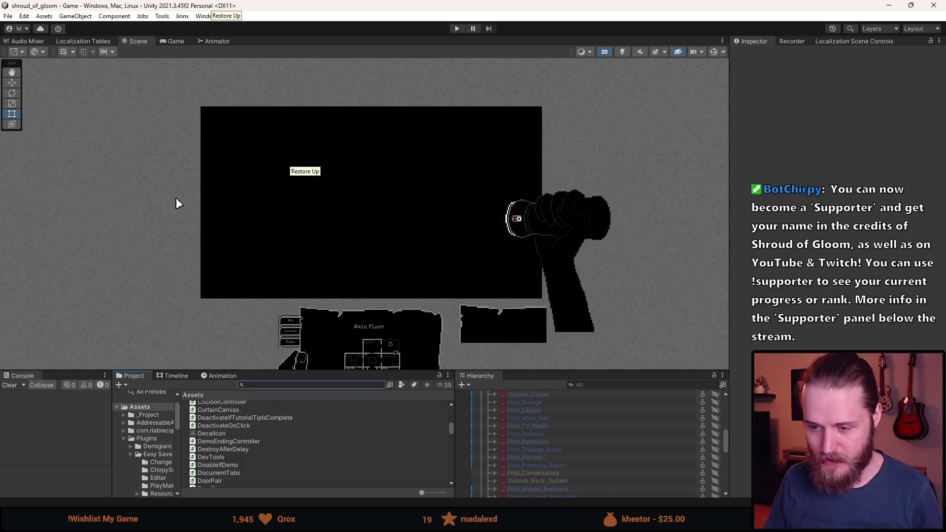
key("alt+Tab")
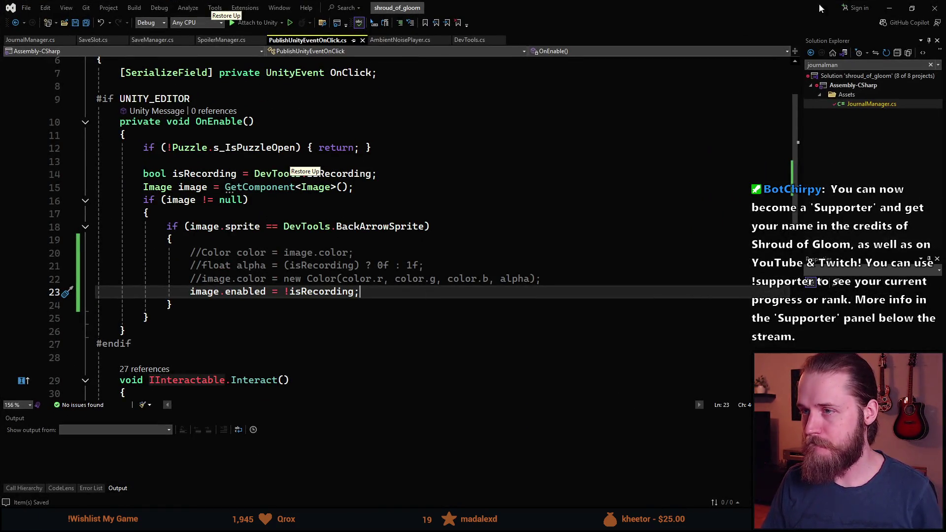
key("alt+Tab")
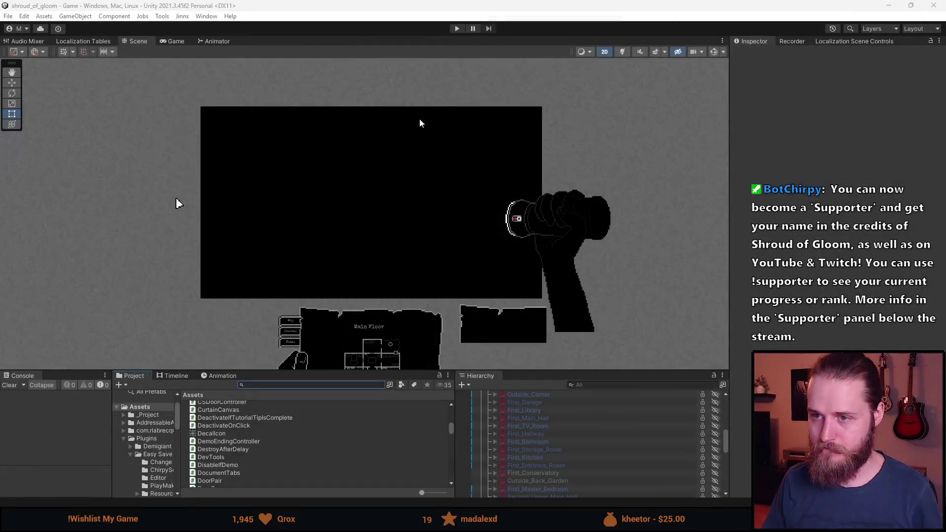
Start play mode, enlarge the Game view, walk into the garage door room, and pause.
left_click(456, 30)
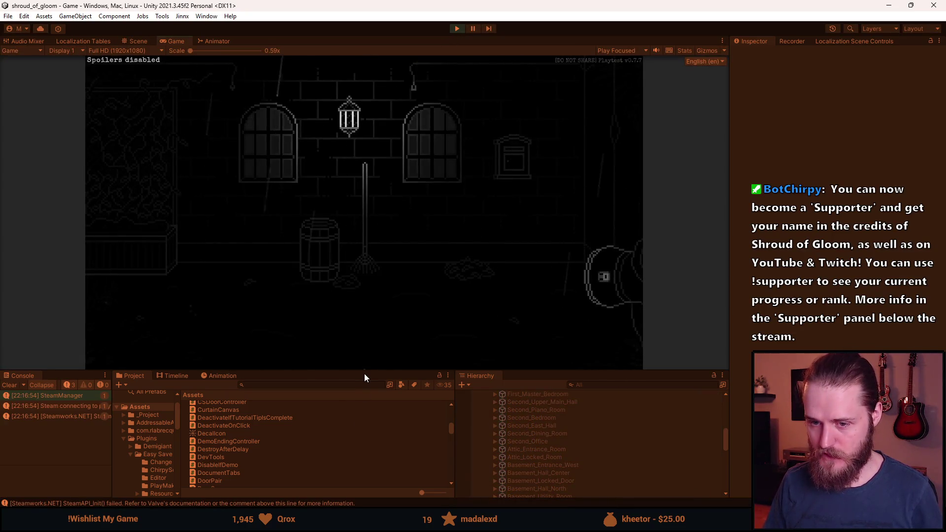
left_click_drag(365, 373, 357, 451)
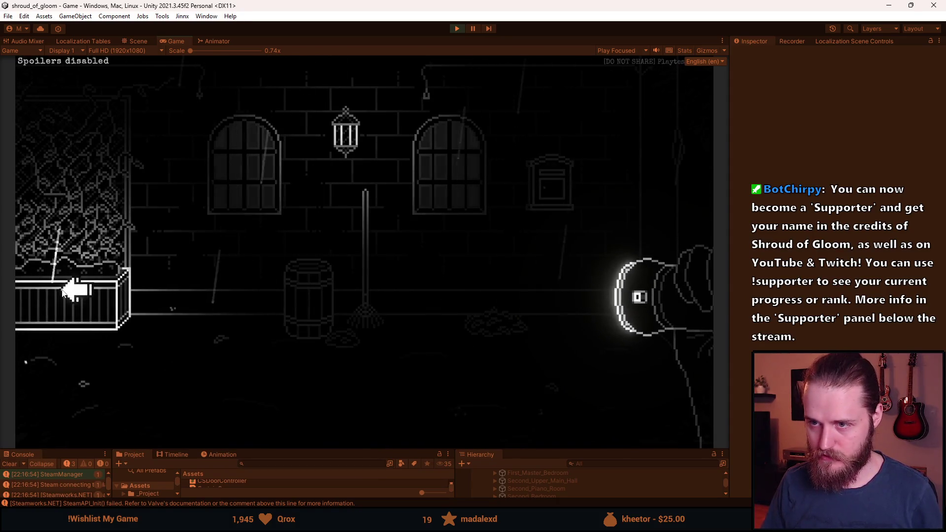
left_click(641, 290)
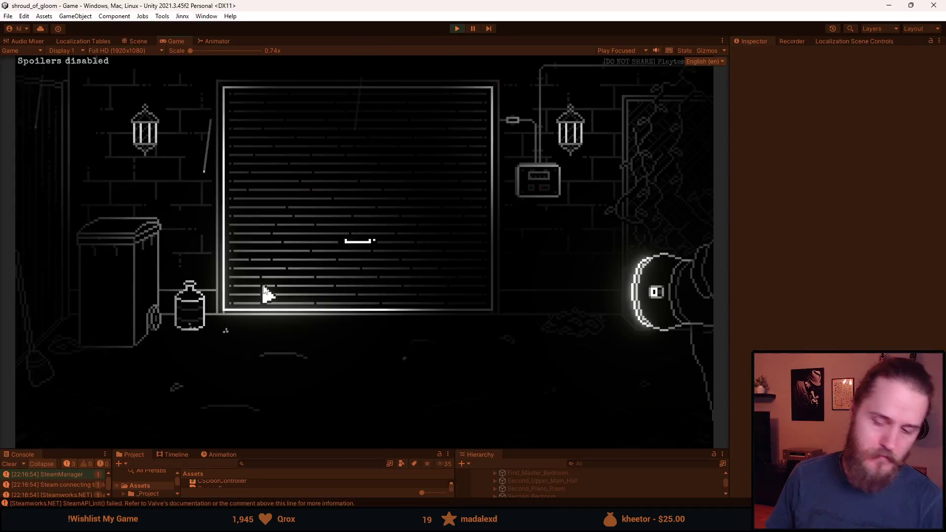
key("Escape")
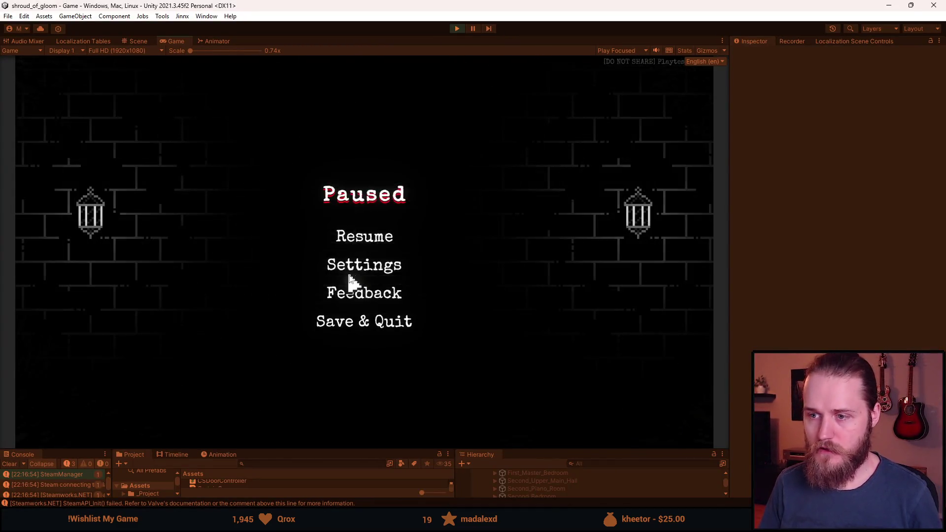
Save & Quit from the Paused menu and reload back into the garage room.
left_click(375, 321)
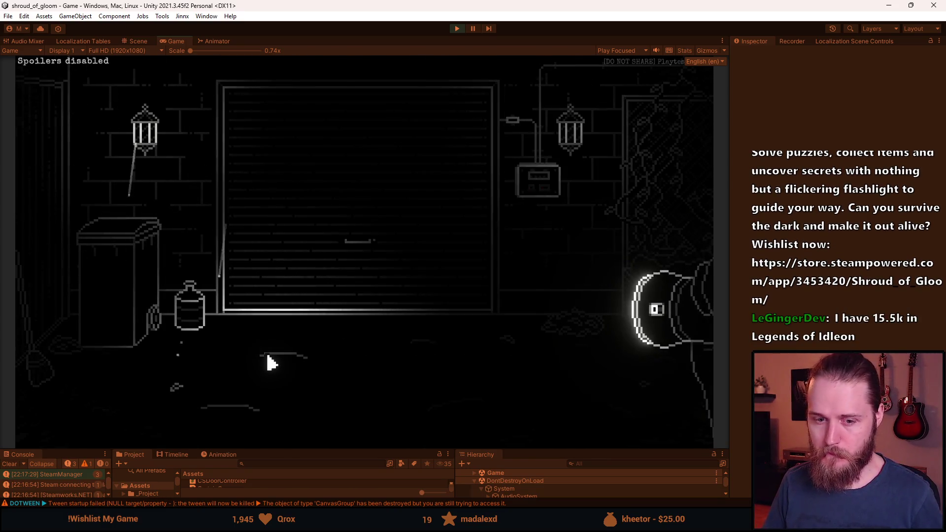
mouse_move(113, 424)
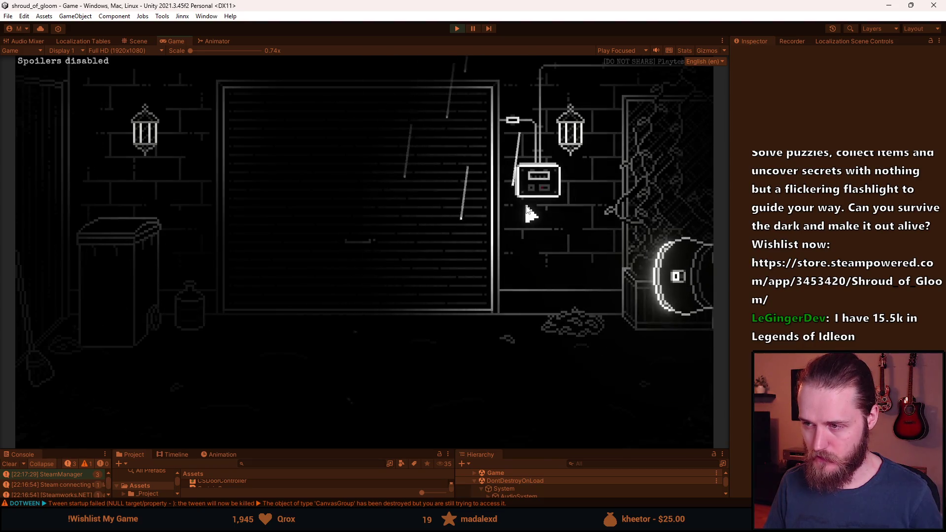
Open the fuse box, lift the glass cover, and try the first switch combinations.
left_click(383, 253)
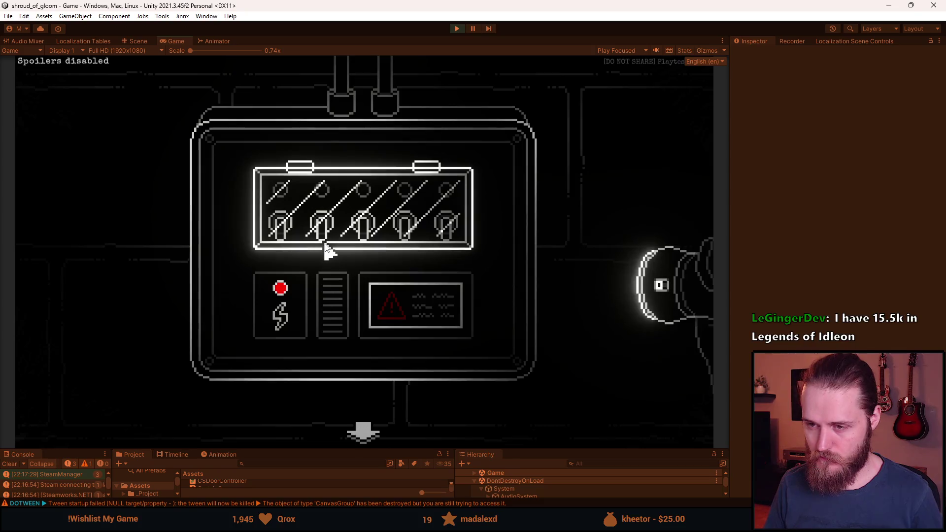
left_click(325, 248)
left_click(284, 244)
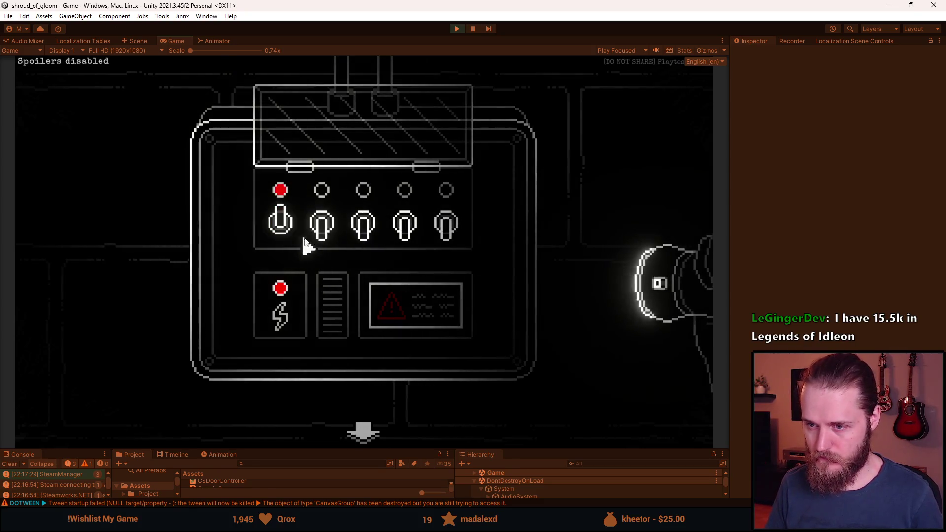
left_click(315, 240)
left_click(312, 246)
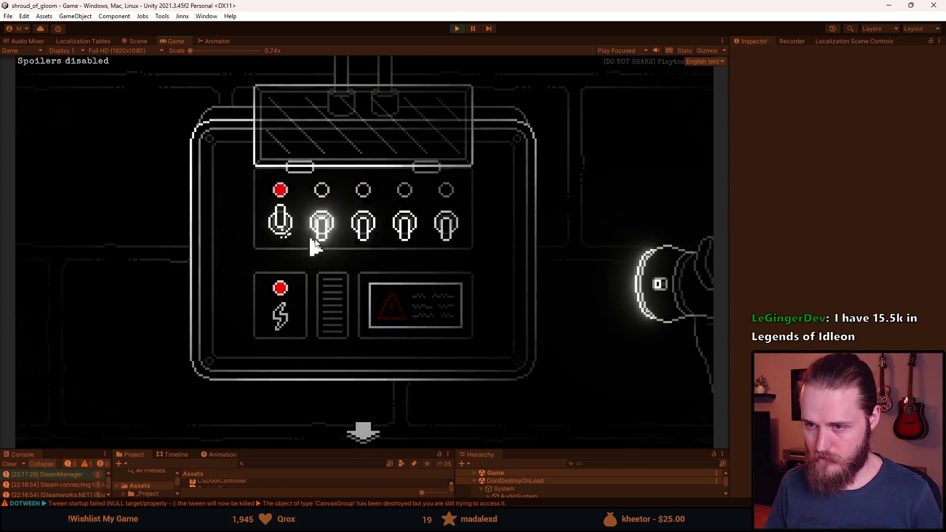
left_click(363, 237)
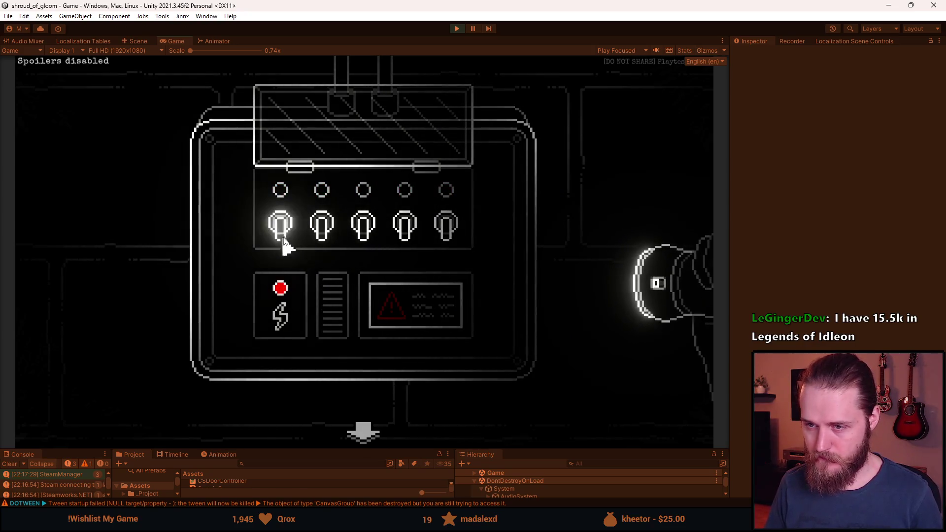
left_click(286, 241)
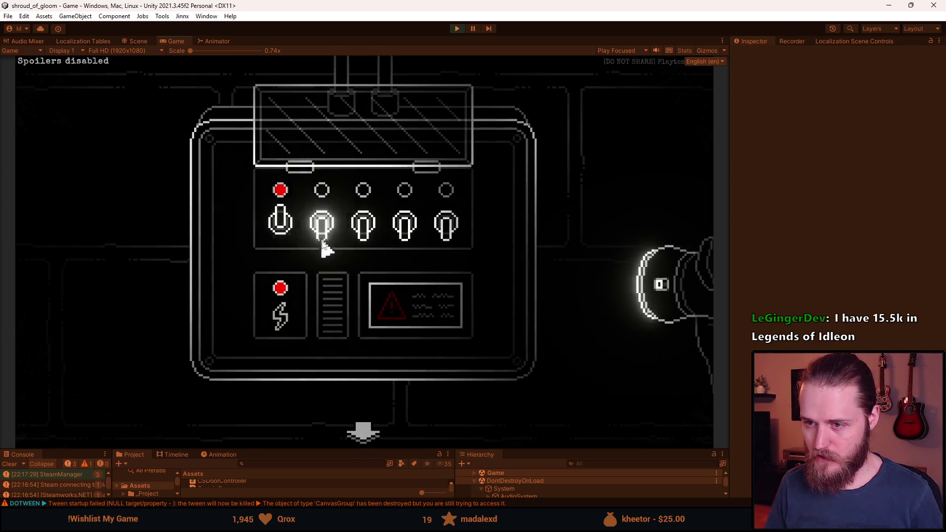
left_click(321, 238)
left_click(288, 241)
left_click(367, 239)
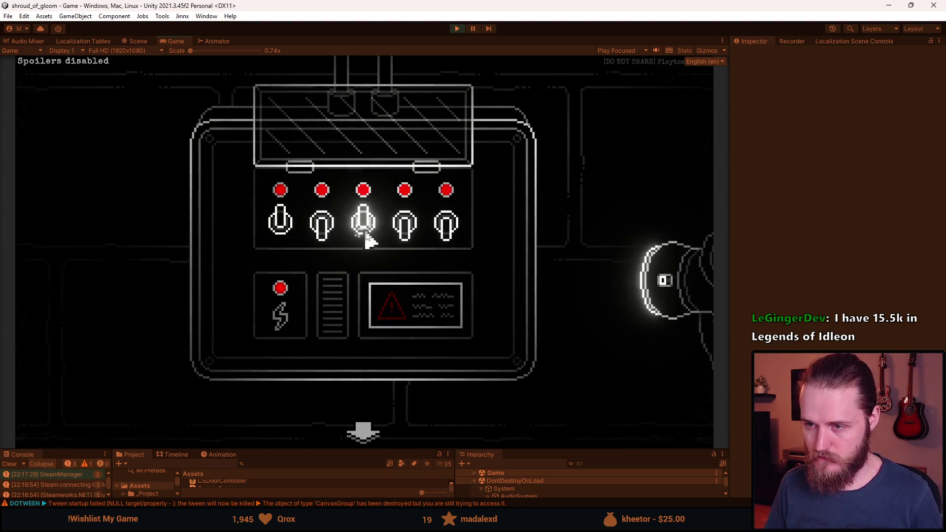
Try further switch combinations, then close the glass cover and leave the close-up.
left_click(291, 243)
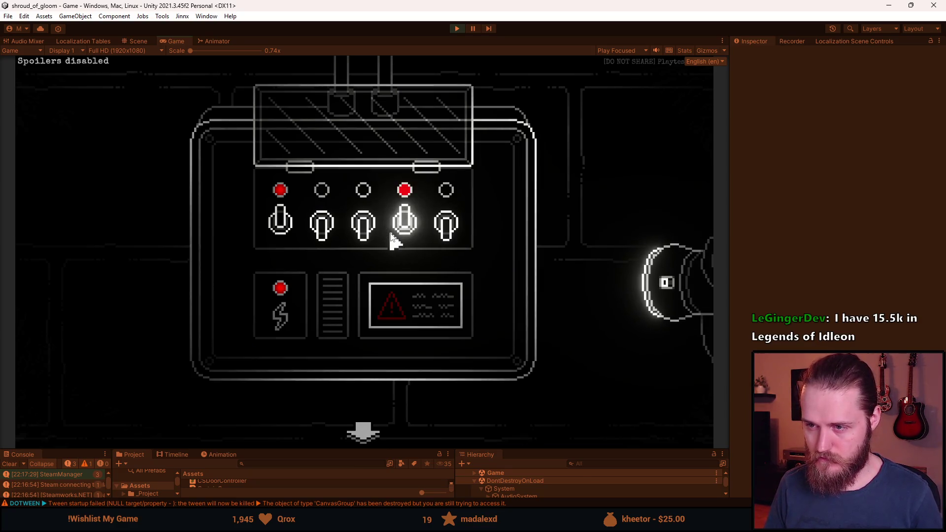
left_click(358, 241)
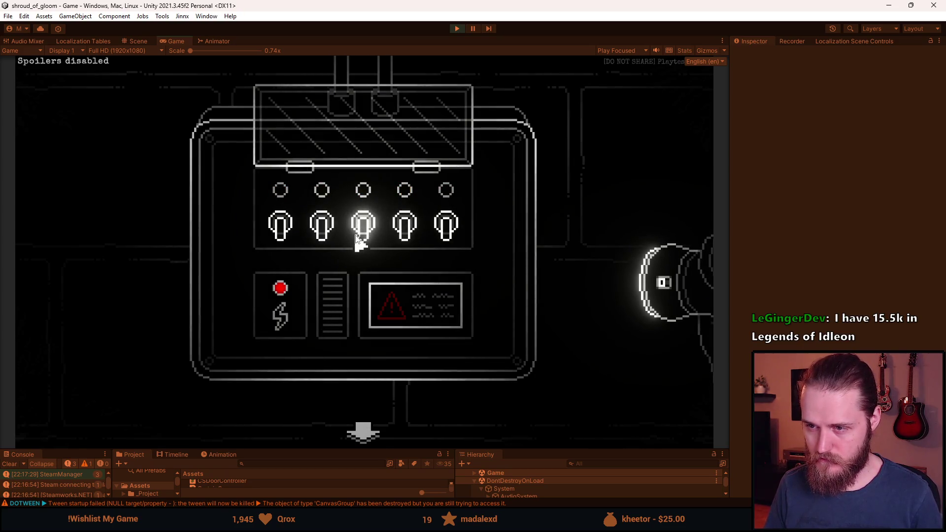
left_click(286, 239)
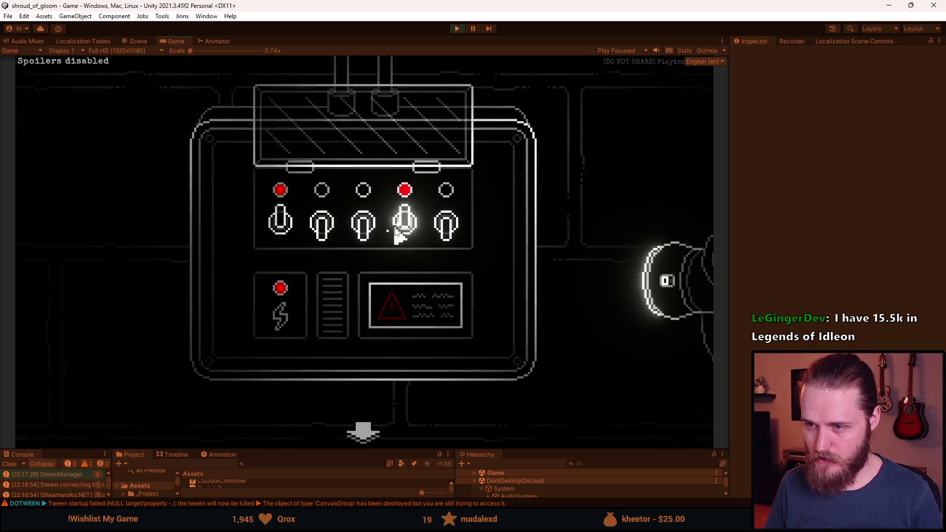
left_click(331, 239)
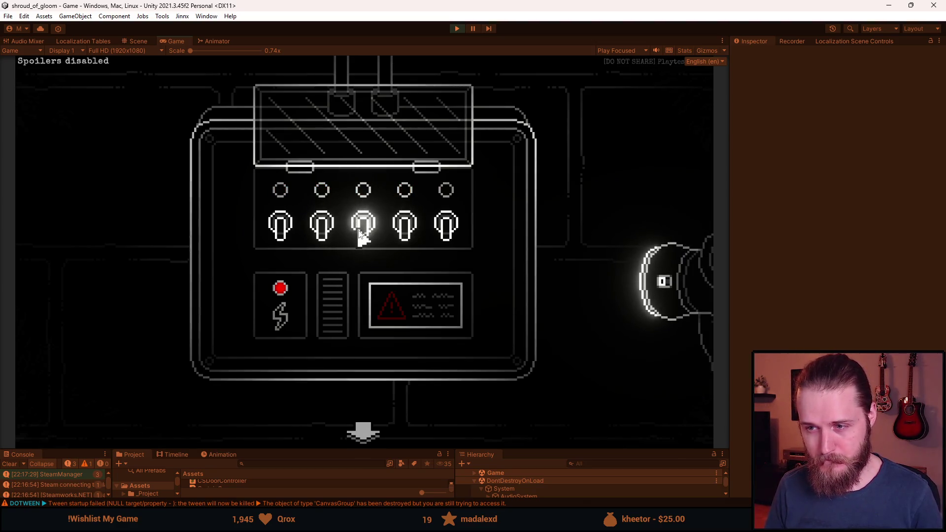
left_click(276, 226)
left_click(405, 226)
left_click(324, 228)
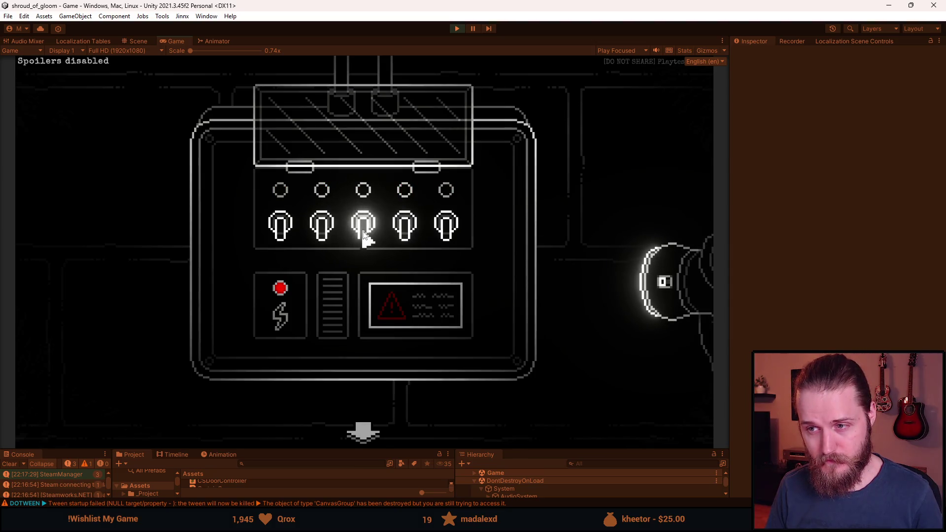
left_click(285, 241)
left_click(395, 238)
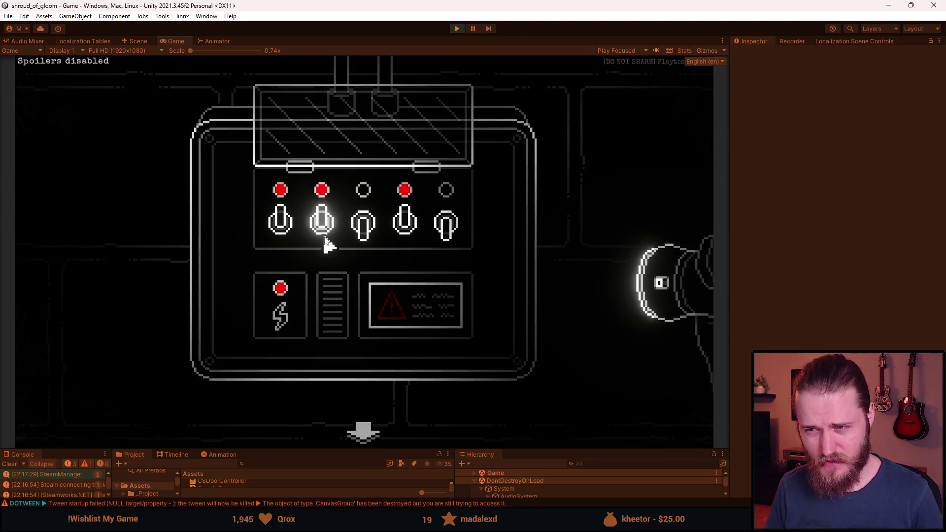
left_click(364, 239)
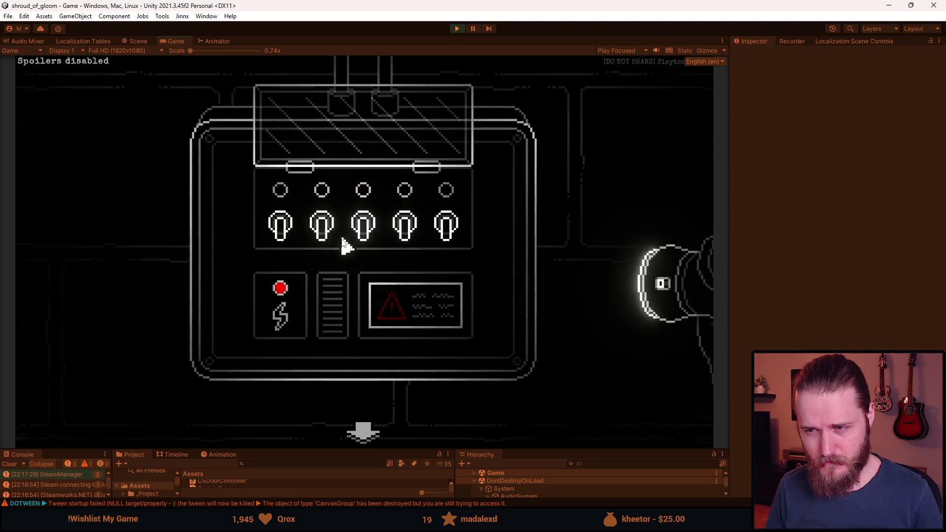
left_click(366, 143)
left_click(356, 436)
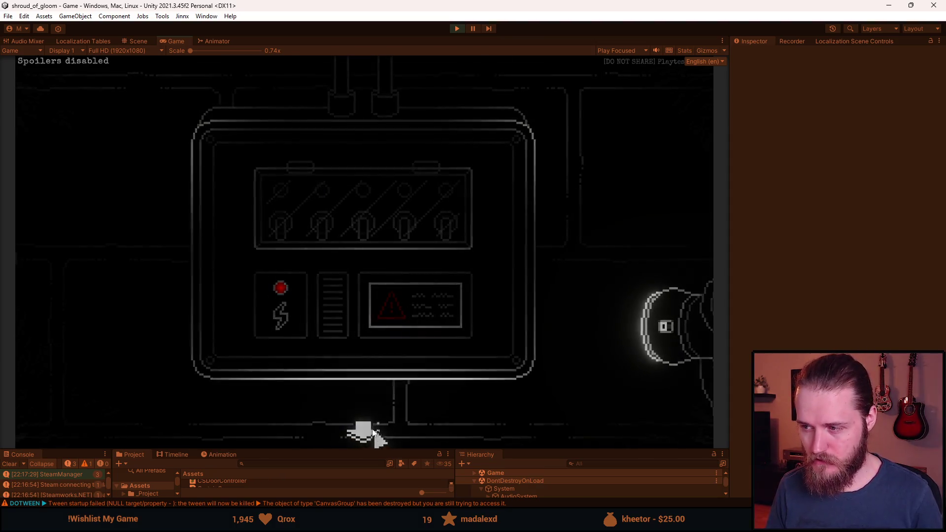
Enable Recording Mode in the dev tools and show the Recorder panel.
key("F1")
left_click(301, 288)
key("F1")
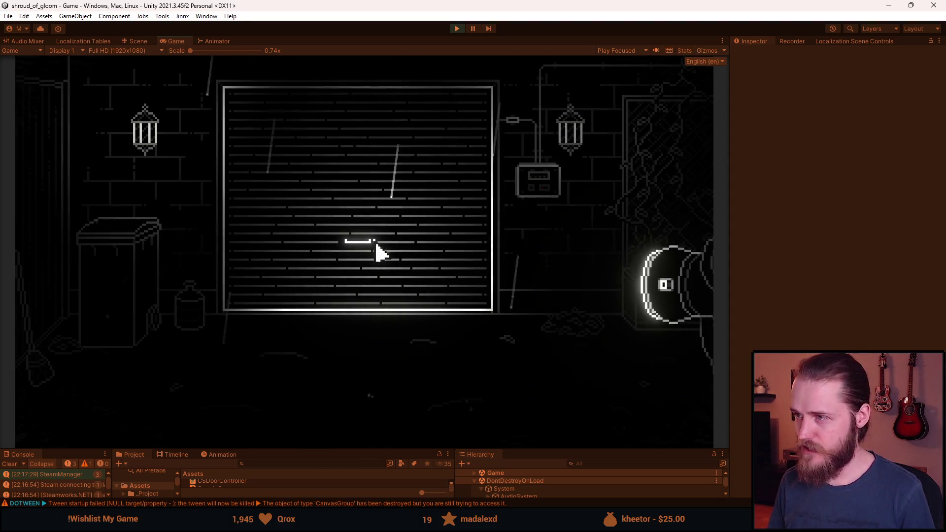
left_click(791, 42)
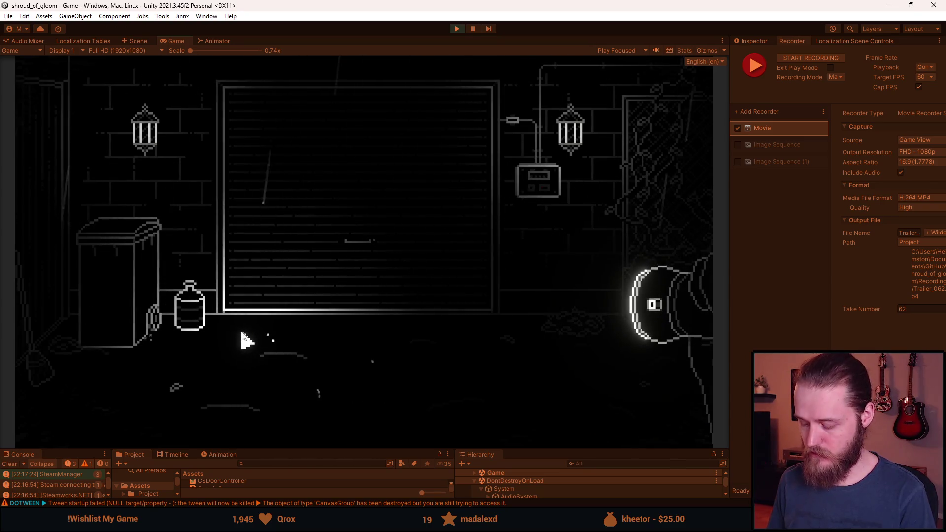
Record a take of opening the fuse box and flipping switches one, four and three.
key("F10")
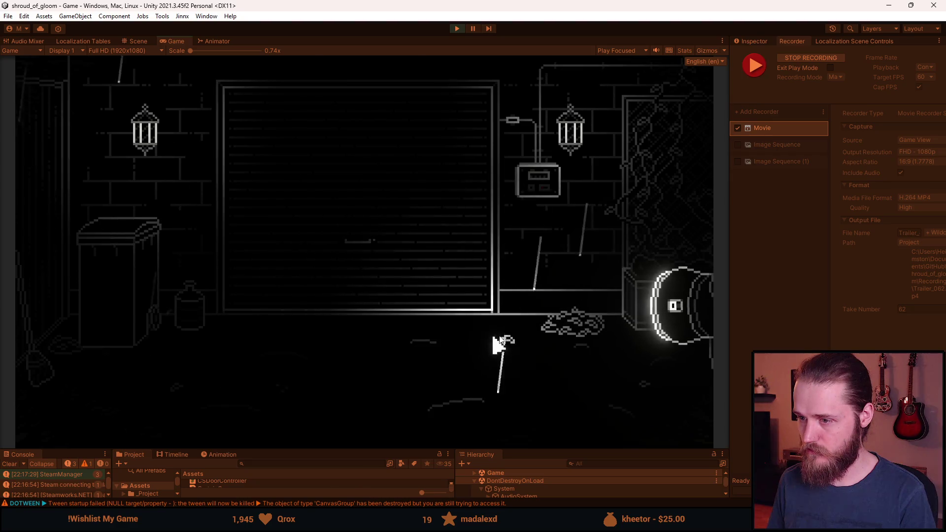
left_click(538, 192)
left_click(406, 227)
left_click(289, 238)
left_click(396, 241)
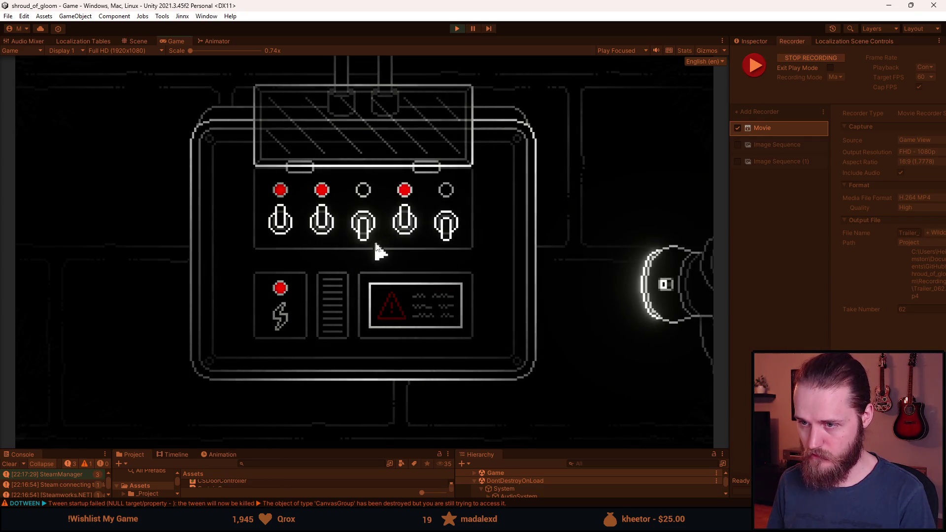
left_click(367, 244)
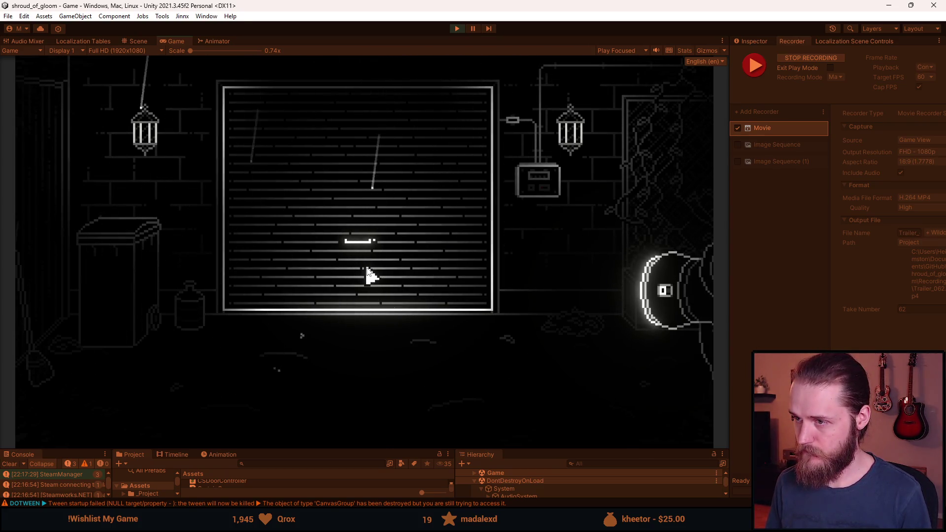
key("F10")
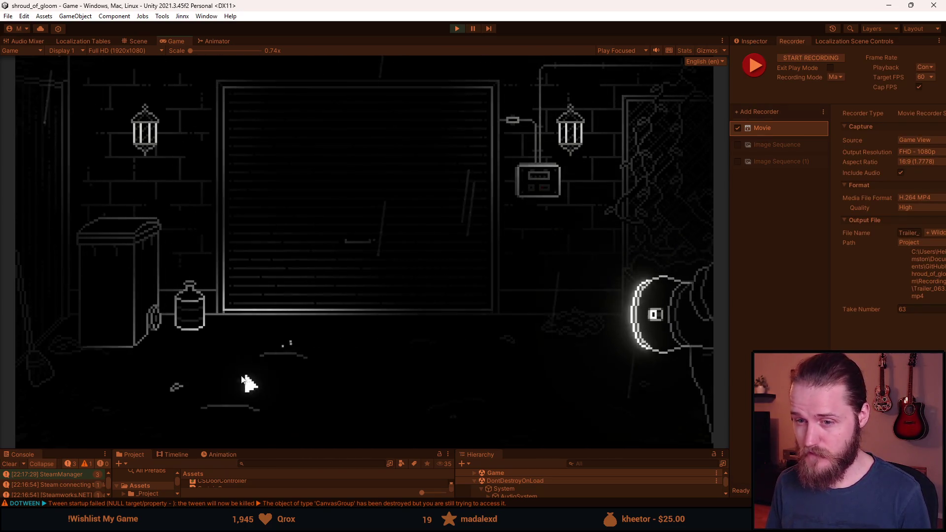
key("F10")
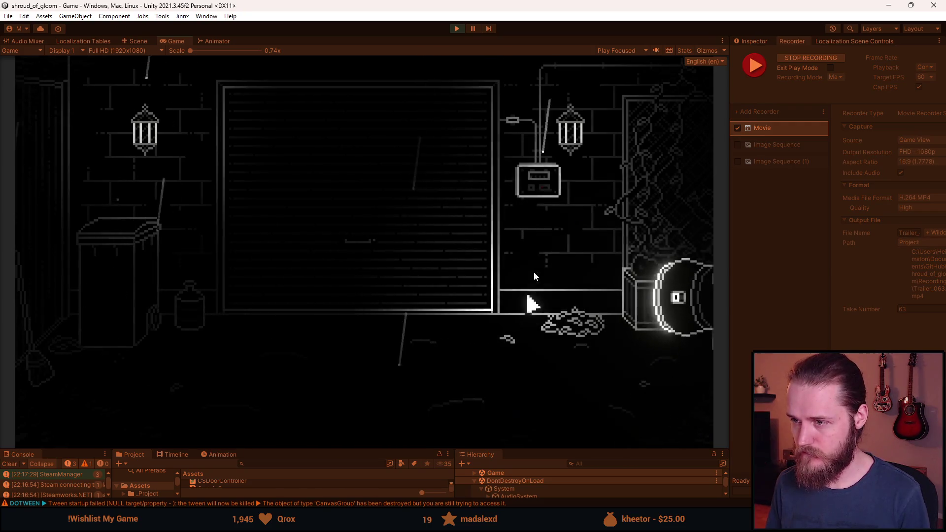
Stop the recording and back out of the electrical box close-up.
key("F10")
left_click(537, 193)
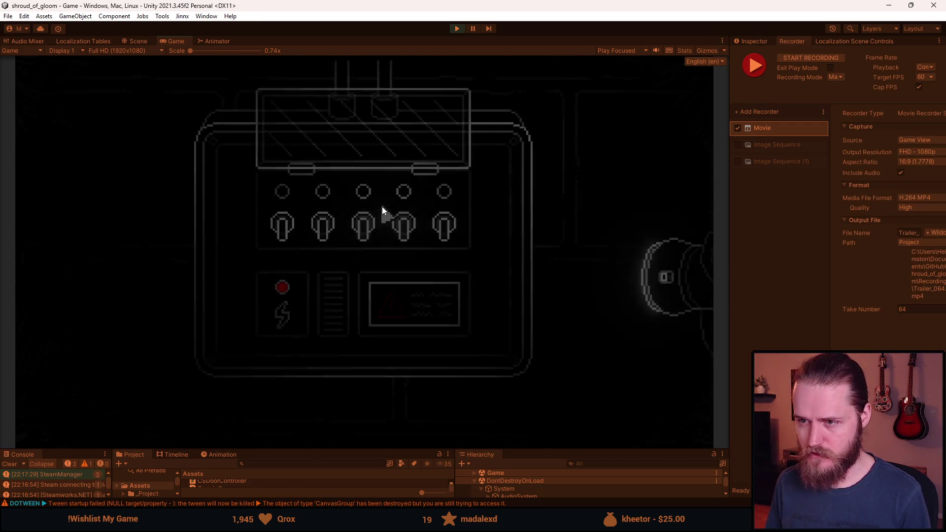
left_click(348, 147)
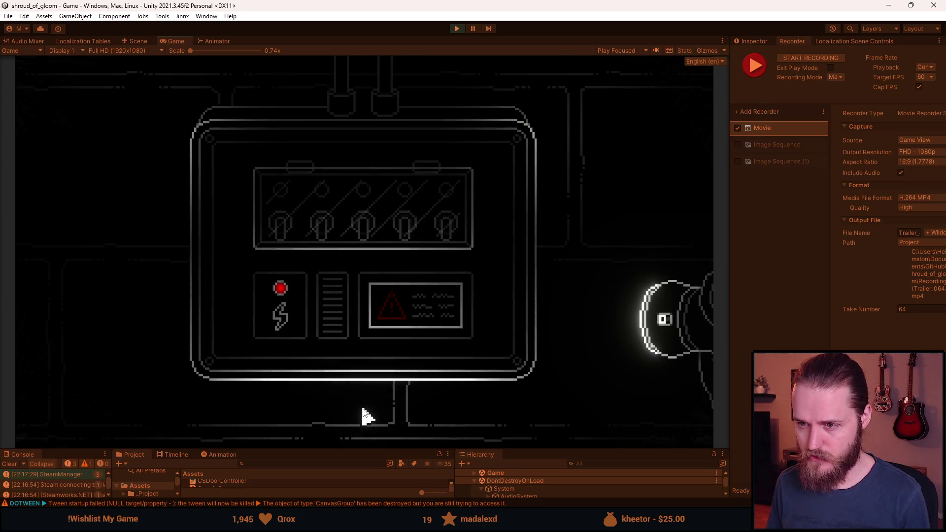
left_click(362, 409)
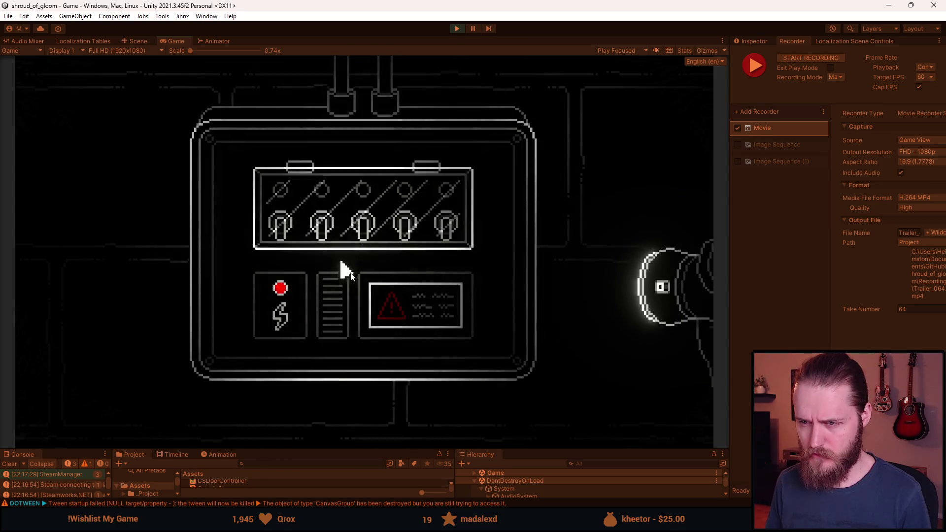
left_click(385, 419)
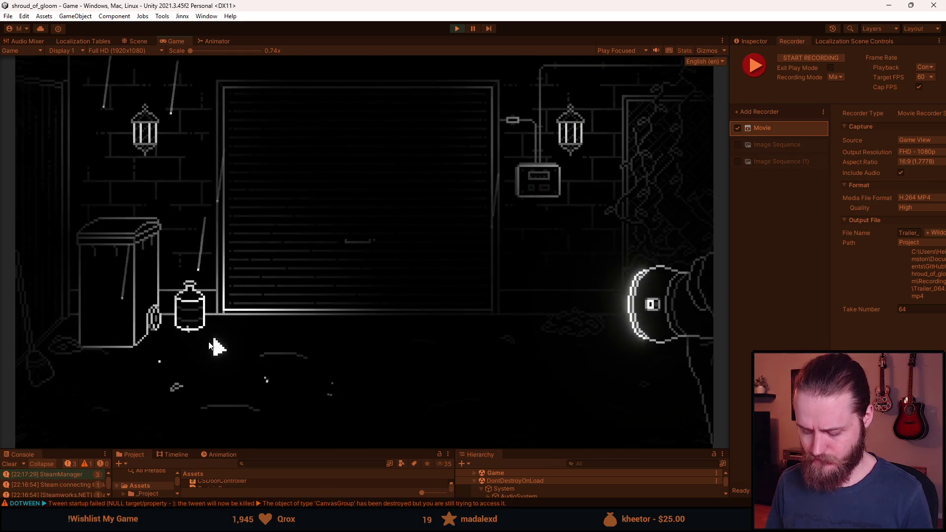
Record a new take solving the fuse box with switches one, four, two, five, three.
key("F10")
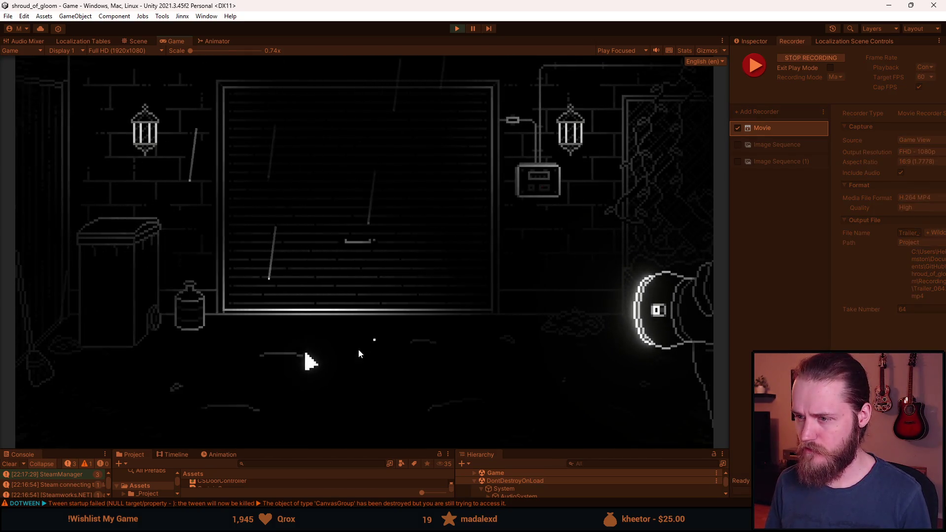
left_click(534, 188)
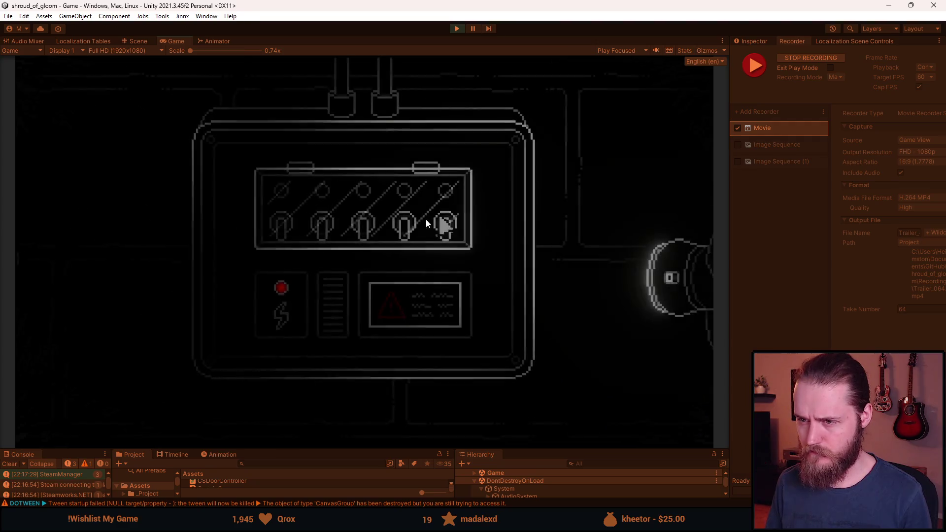
left_click(288, 231)
left_click(401, 227)
left_click(326, 229)
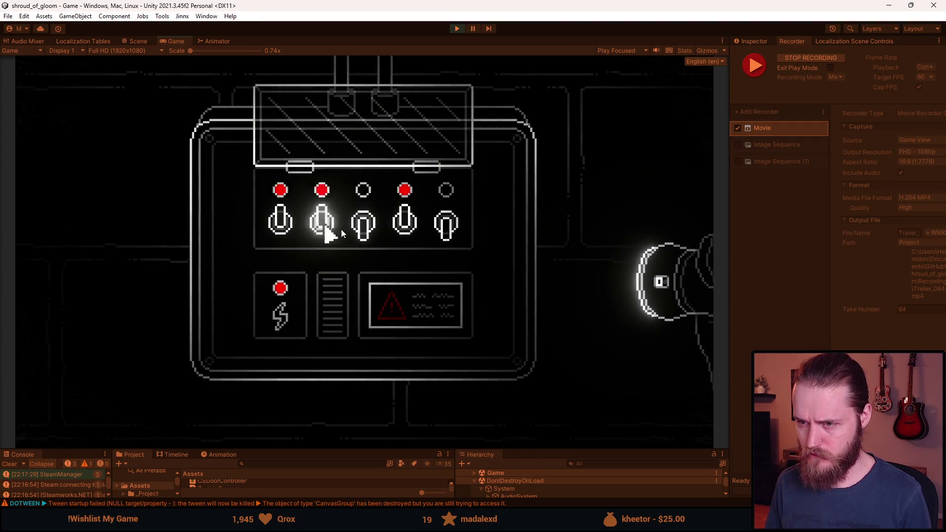
left_click(436, 235)
left_click(363, 226)
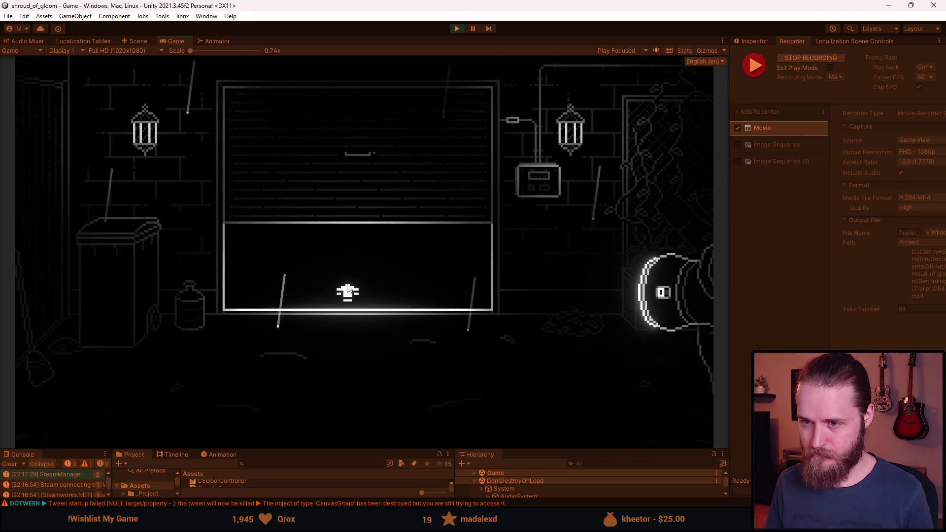
key("F10")
Exit play mode and enlarge the Project and Hierarchy panels.
key("alt+Tab")
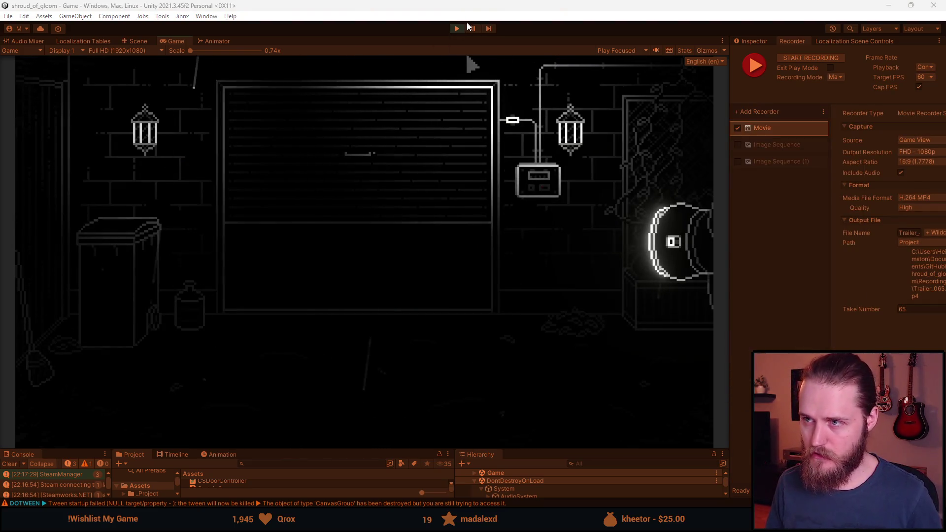
key("ctrl+p")
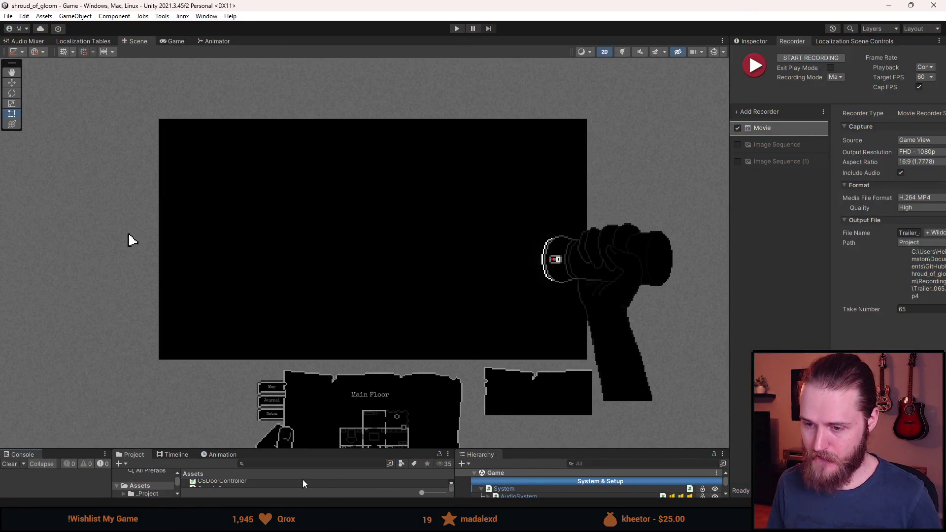
left_click_drag(315, 450, 326, 288)
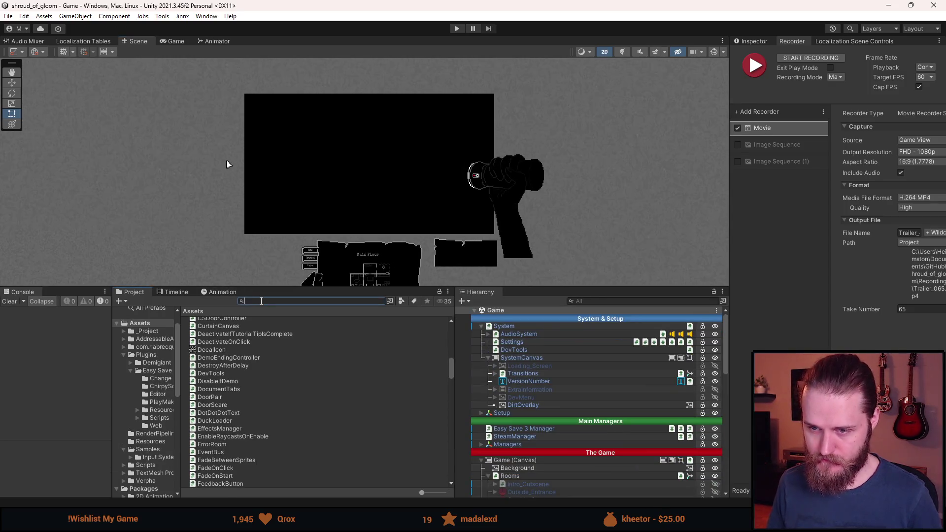
Search the Project window for SaveManager and open SaveManager.cs in Visual Studio.
key("BackSpace")
key("BackSpace")
key("BackSpace")
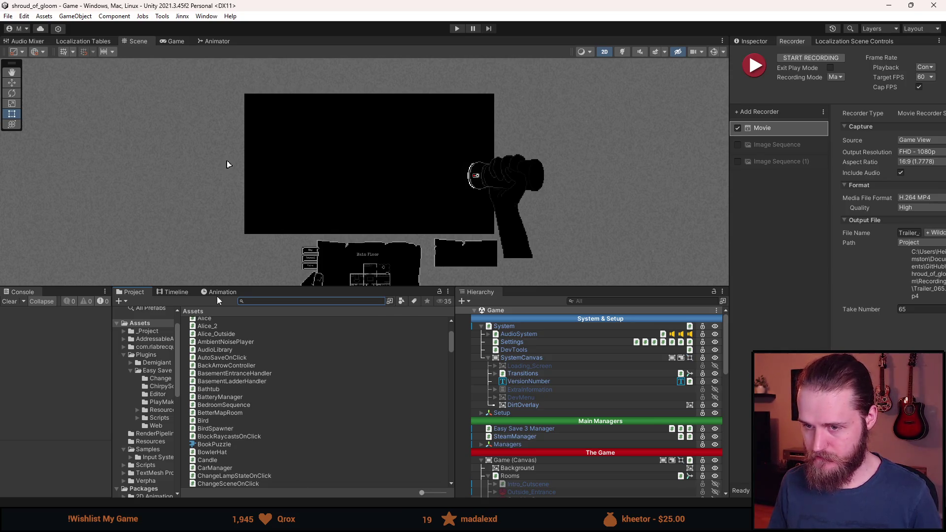
type("savemana")
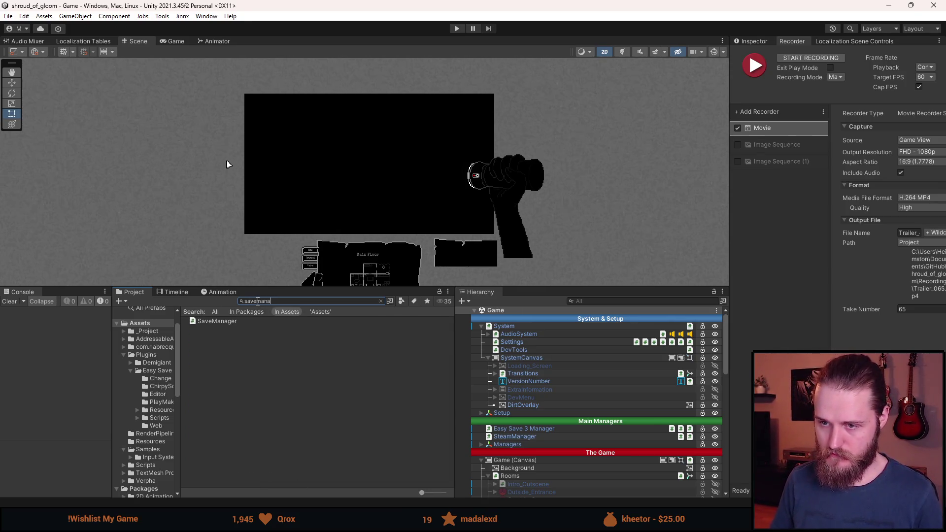
key("Down")
key("Return")
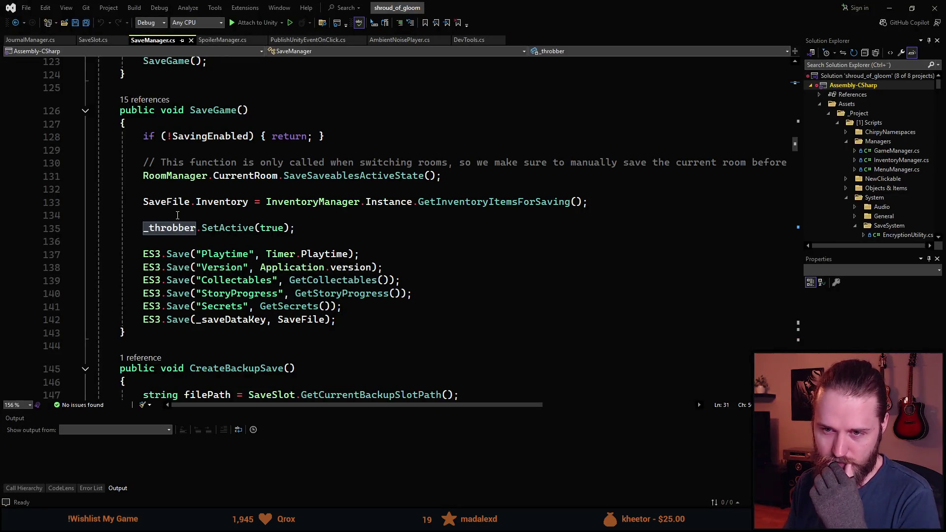
Insert an empty #if UNITY_EDITOR … #endif block on line 134 of SaveGame.
left_click(186, 214)
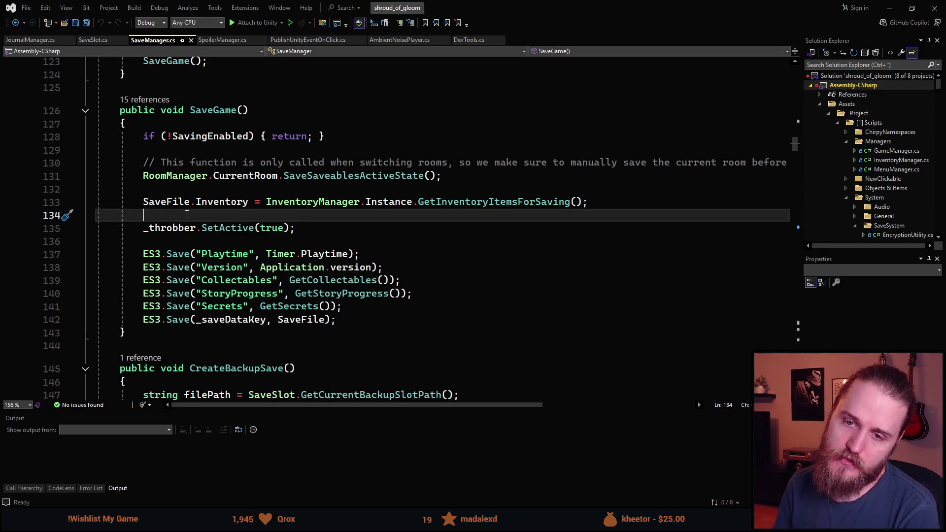
key("BackSpace")
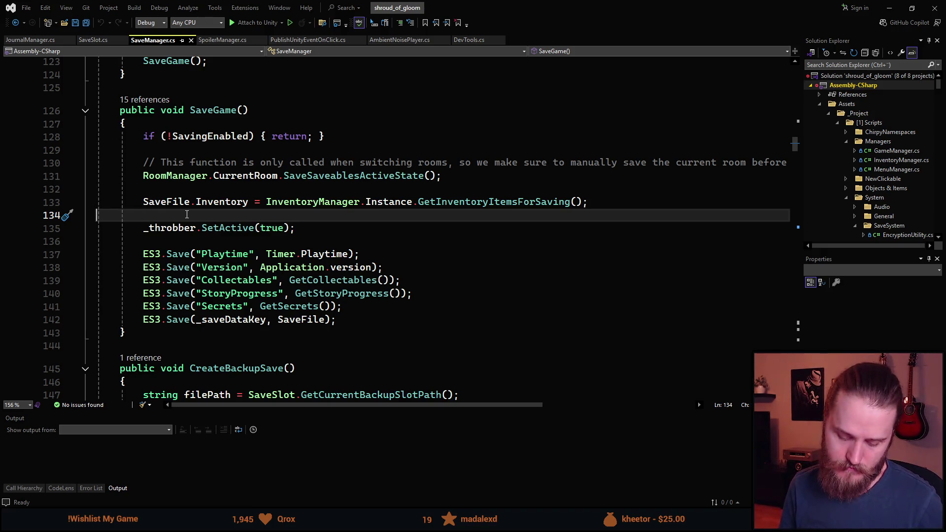
type("#fi UNI")
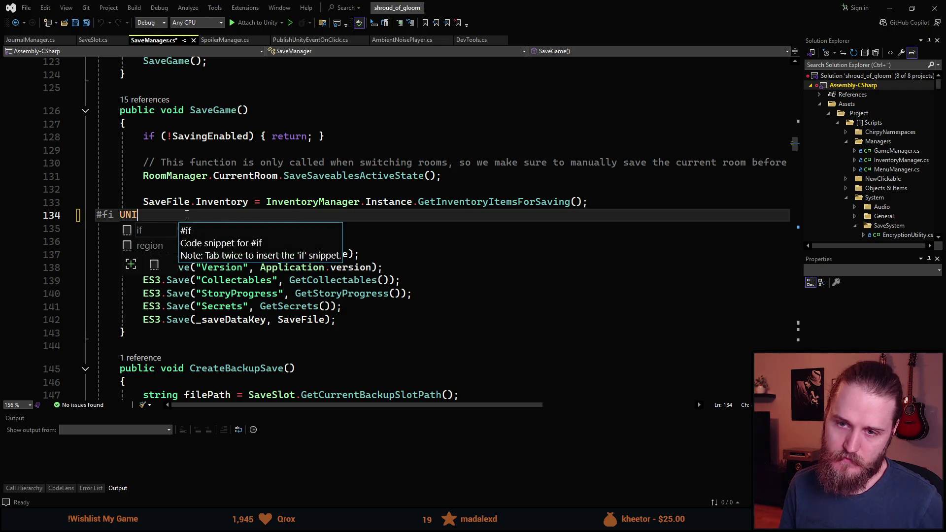
key("BackSpace")
key("BackSpace")
key("BackSpace")
type("#if ")
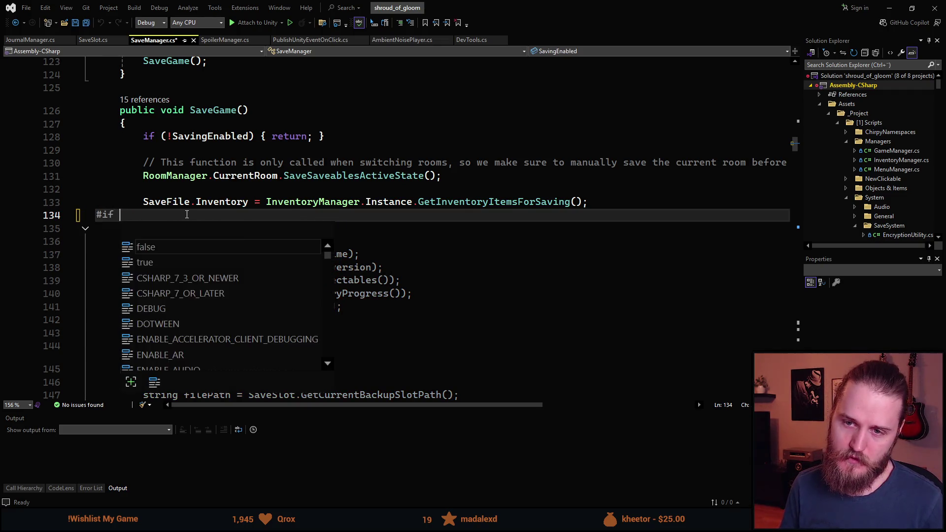
type("UNITY_EDITOR")
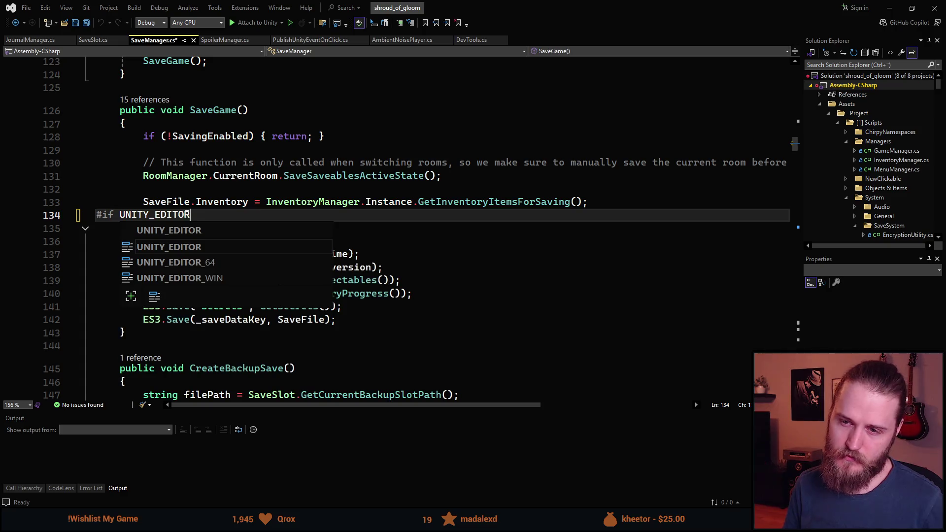
key("Return")
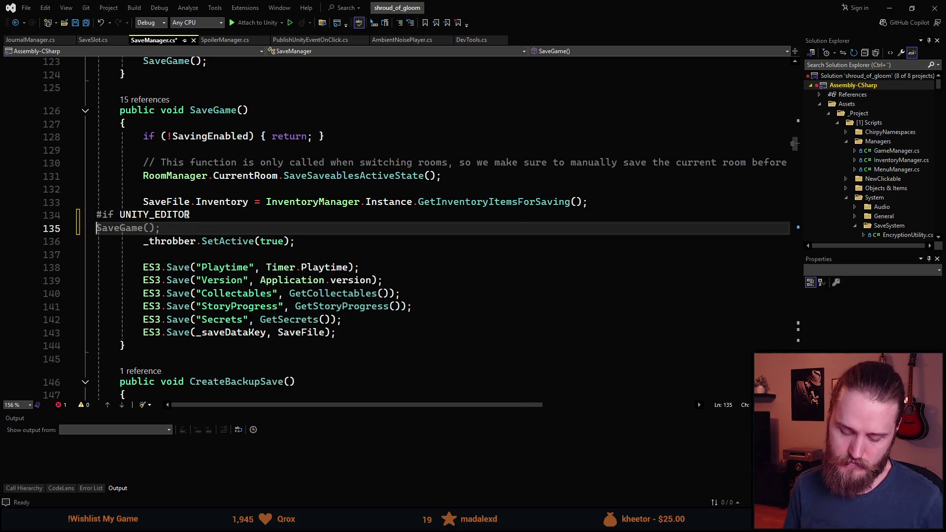
type("#endif")
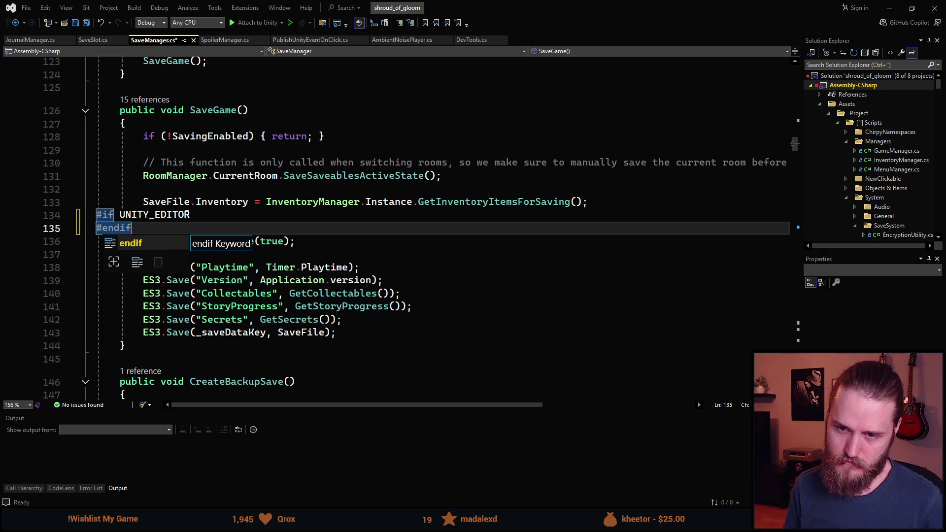
key("Escape")
key("ctrl+Return")
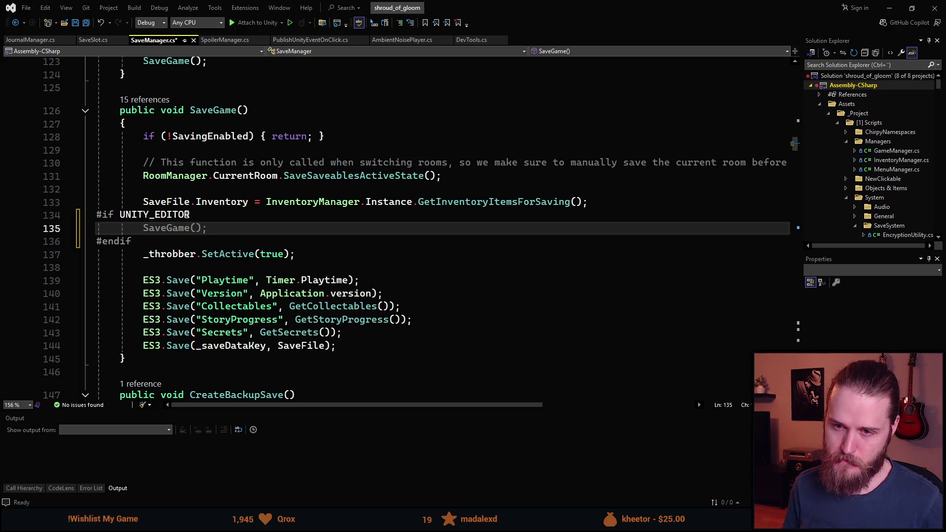
Wrap _throbber.SetActive(true) inside an if (!DevTools.IsRecording) { } block.
key("shift+Home")
type("if (Dev")
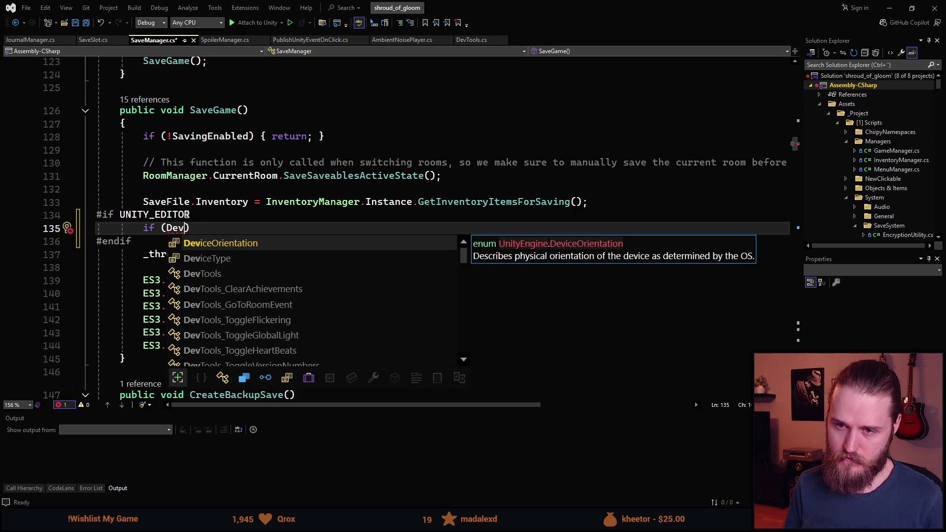
type("Tools-.")
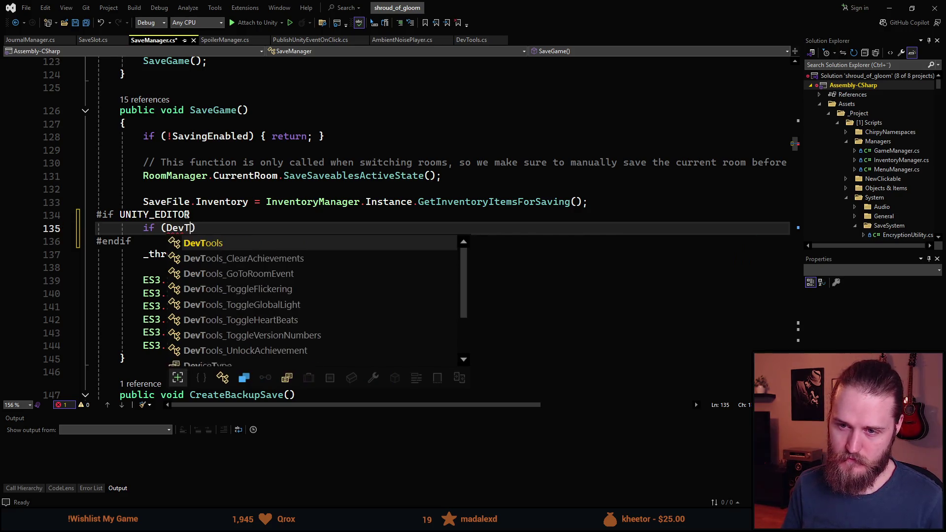
key("BackSpace")
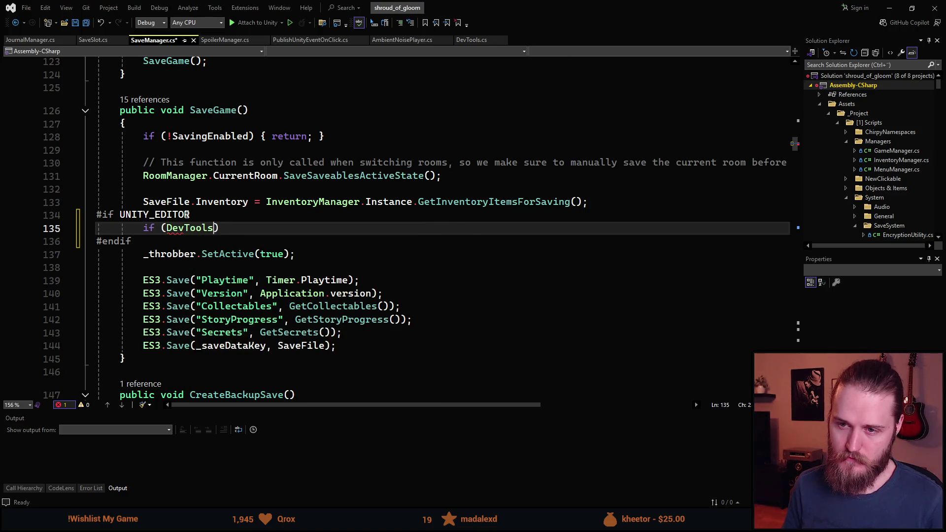
key("BackSpace")
type(".IsRecording,")
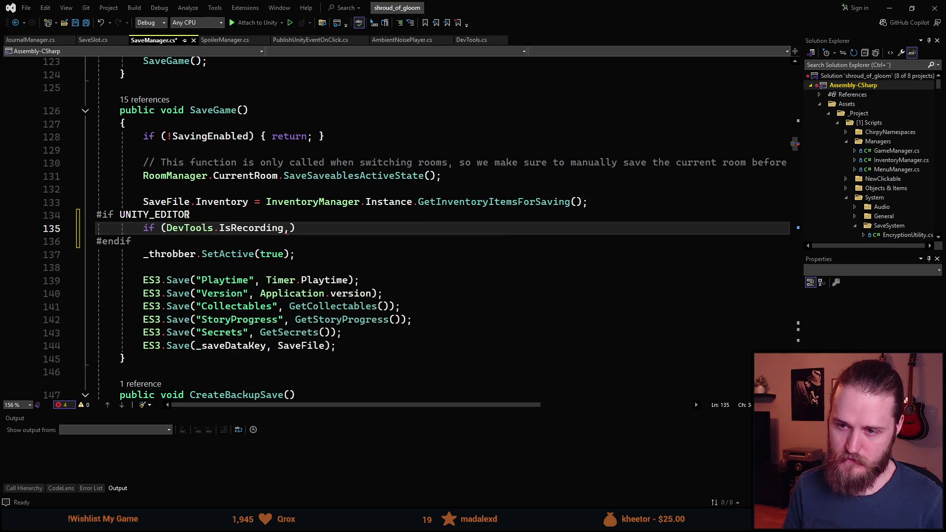
key("Tab")
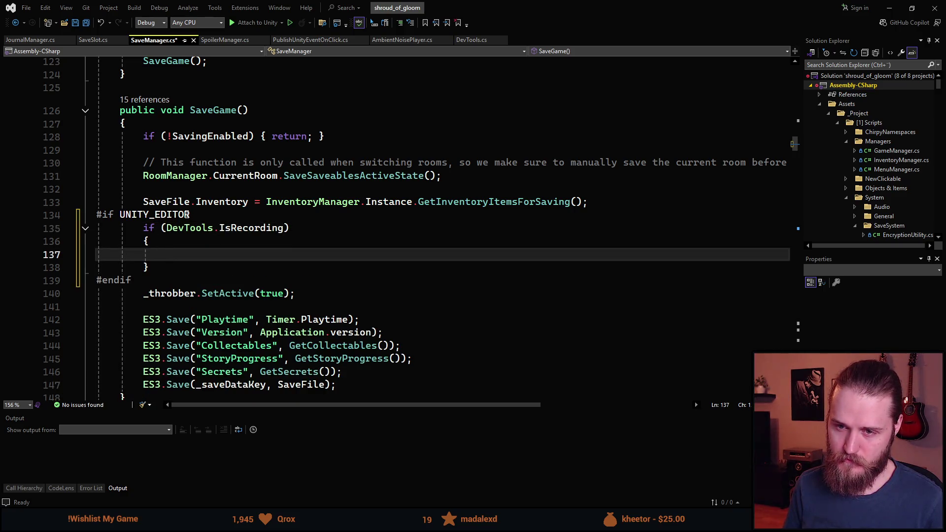
key("Up")
key("Up")
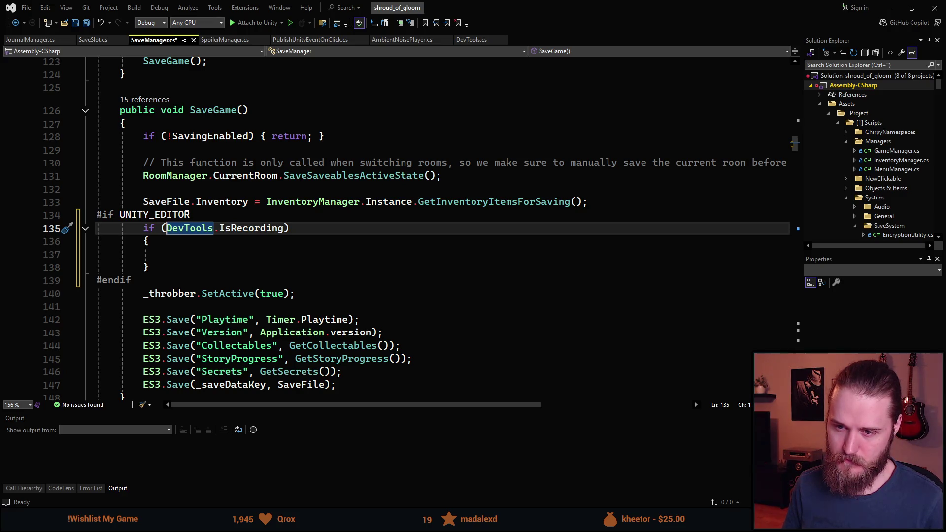
type("!")
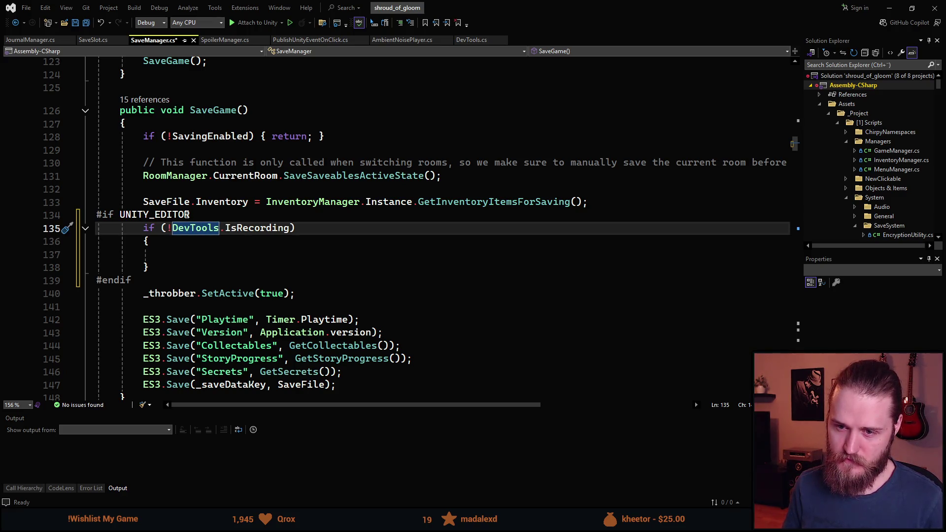
key("Down")
key("Down")
key("Down")
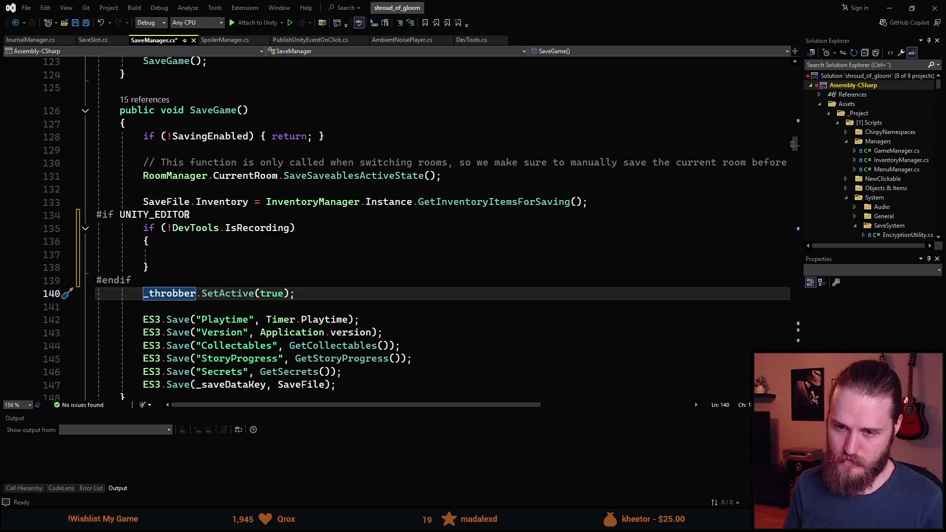
key("Left")
key("Left")
key("Left")
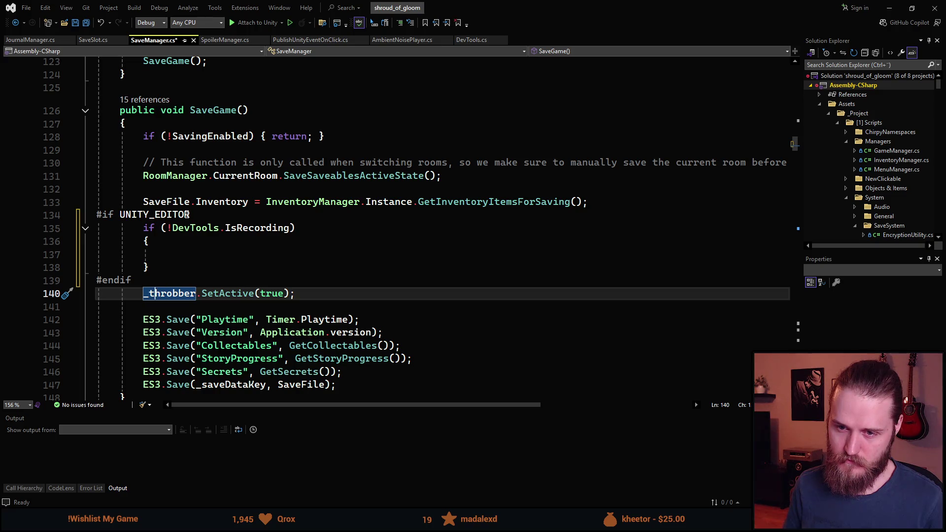
key("alt+Up")
key("alt+Up")
key("alt+Up")
key("Down")
key("BackSpace")
key("BackSpace")
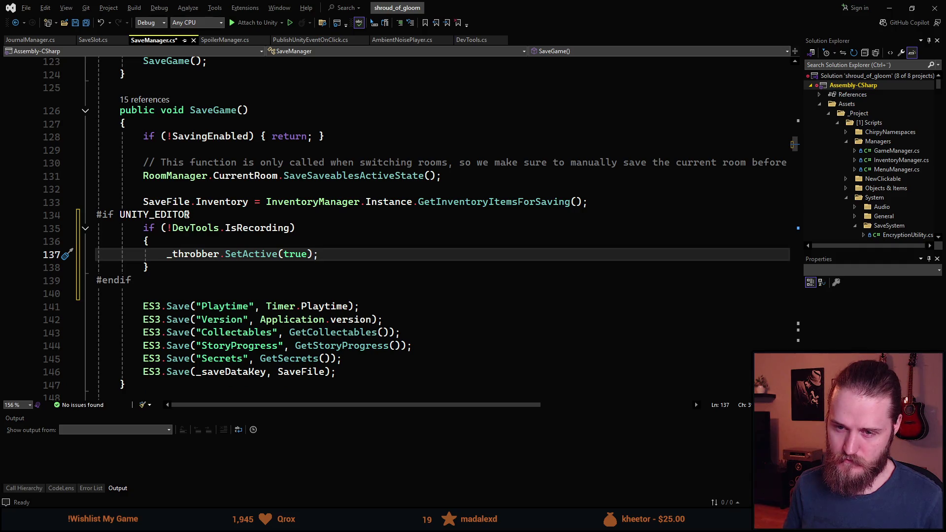
Add an #else branch with a duplicated _throbber.SetActive(true) line, closed by #endif.
key("Down")
key("Down")
key("shift+Home")
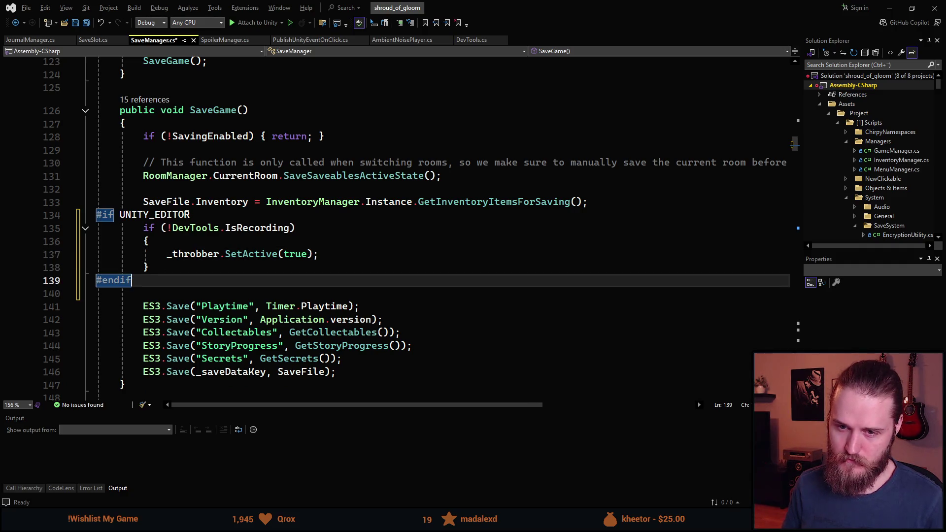
type("#else")
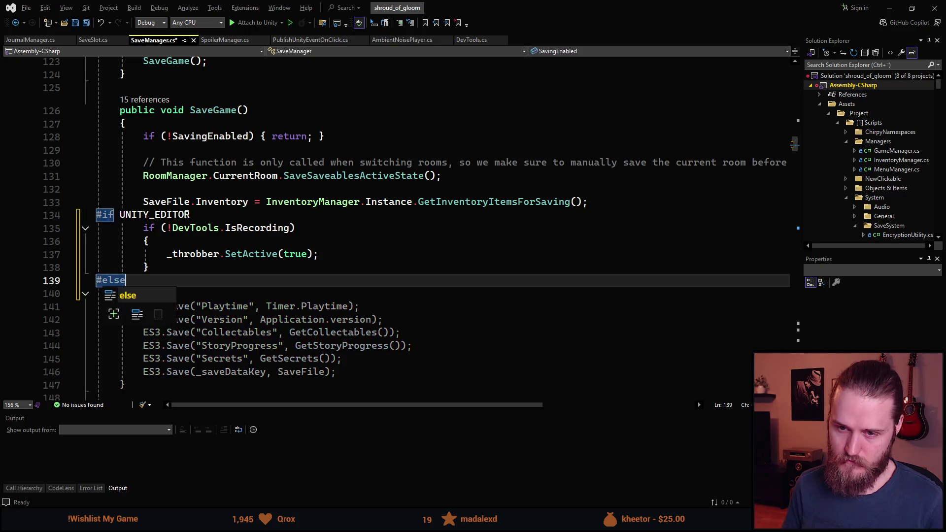
key("Escape")
key("Return")
key("Return")
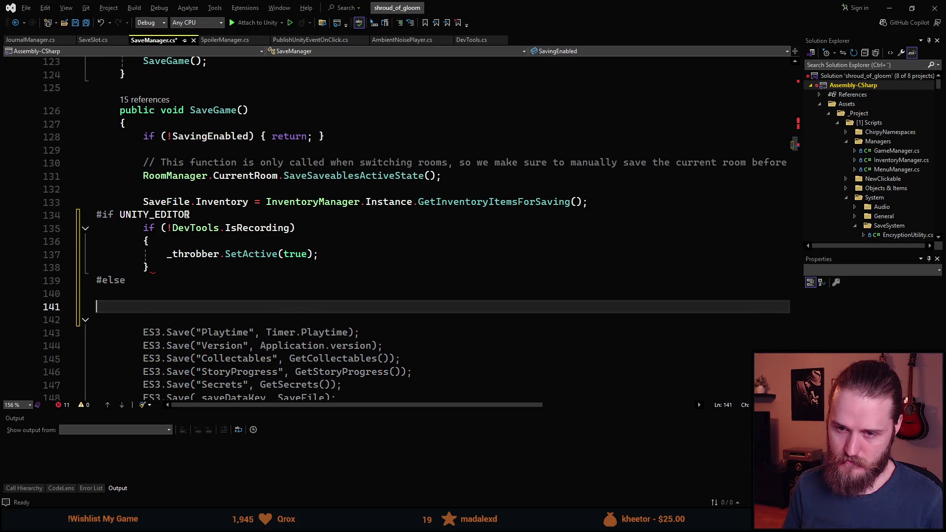
type("#endif")
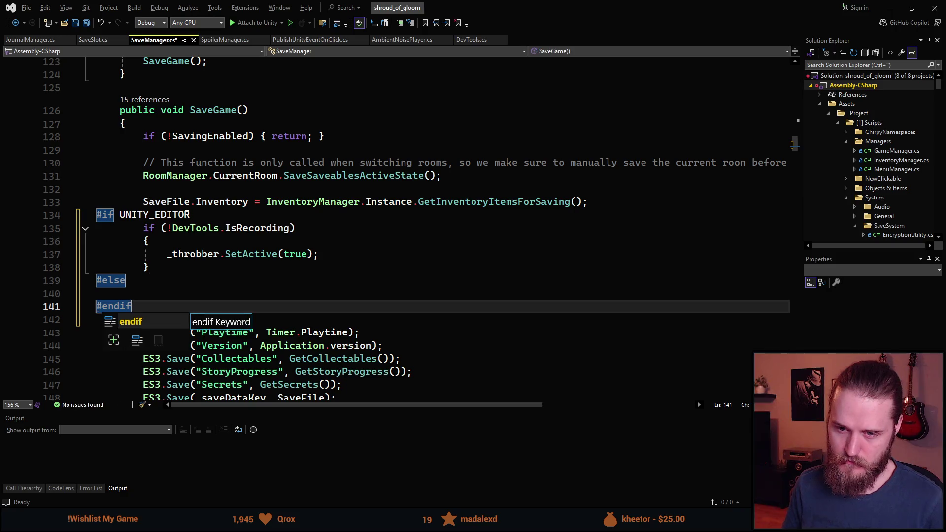
key("Escape")
key("Up")
key("Down")
key("Up")
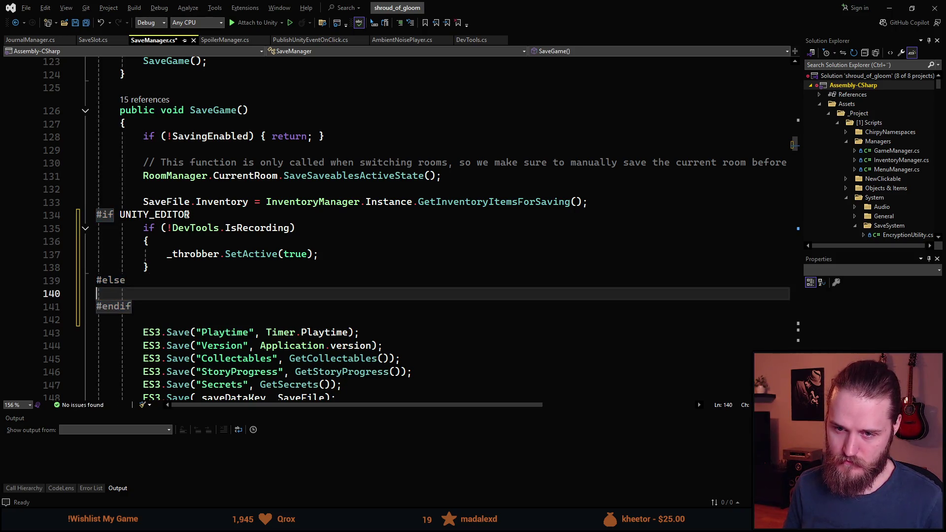
key("Tab")
key("Up")
key("Up")
key("Up")
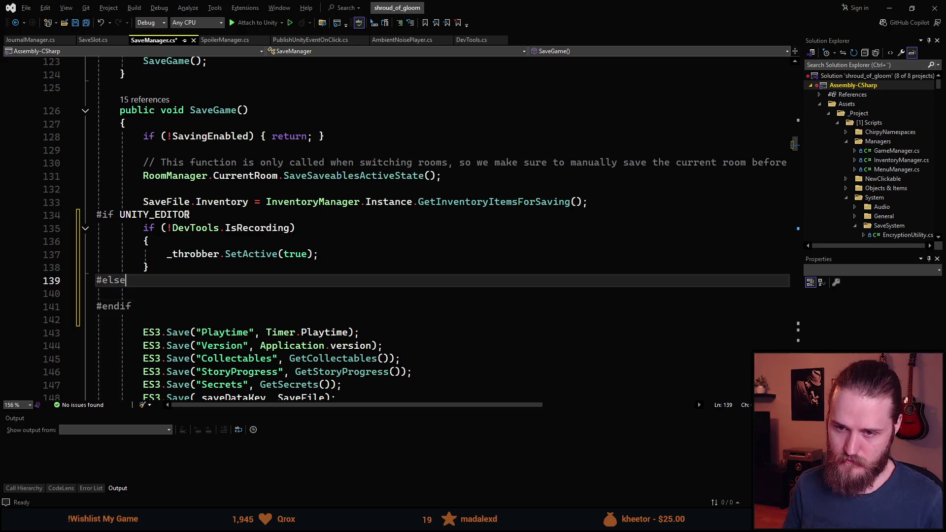
key("ctrl+d")
key("alt+Down")
key("alt+Down")
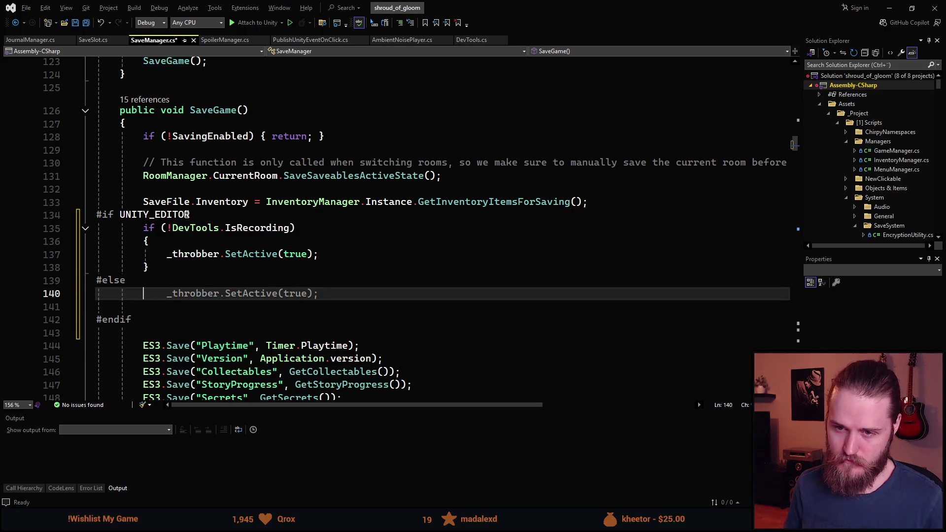
key("shift+Tab")
key("Down")
key("BackSpace")
key("BackSpace")
key("BackSpace")
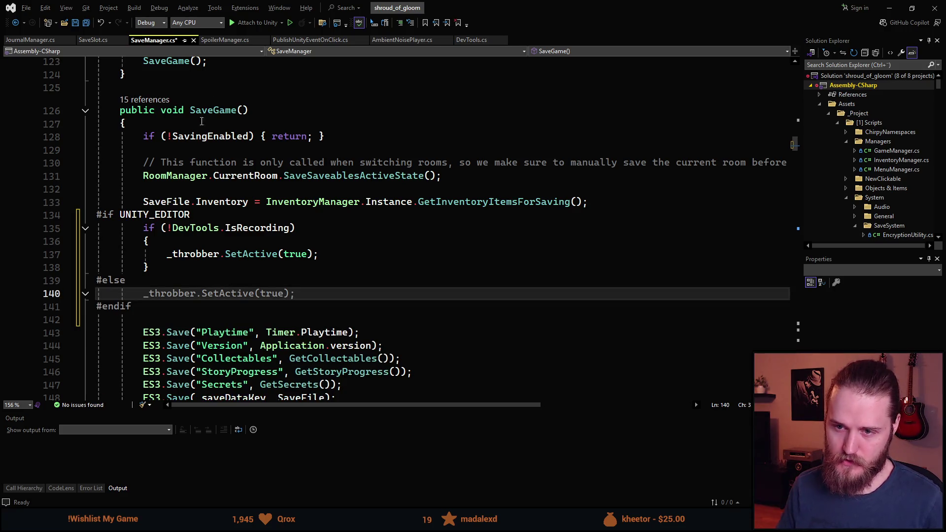
Add a blank line after the inventory-saving line and save SaveManager.cs.
scroll(197, 197, "down", 1)
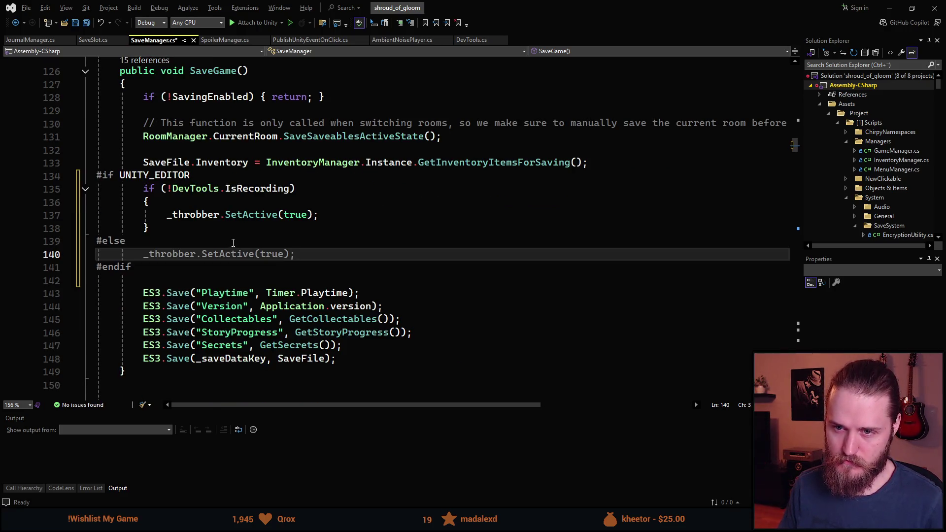
left_click(616, 163)
key("Return")
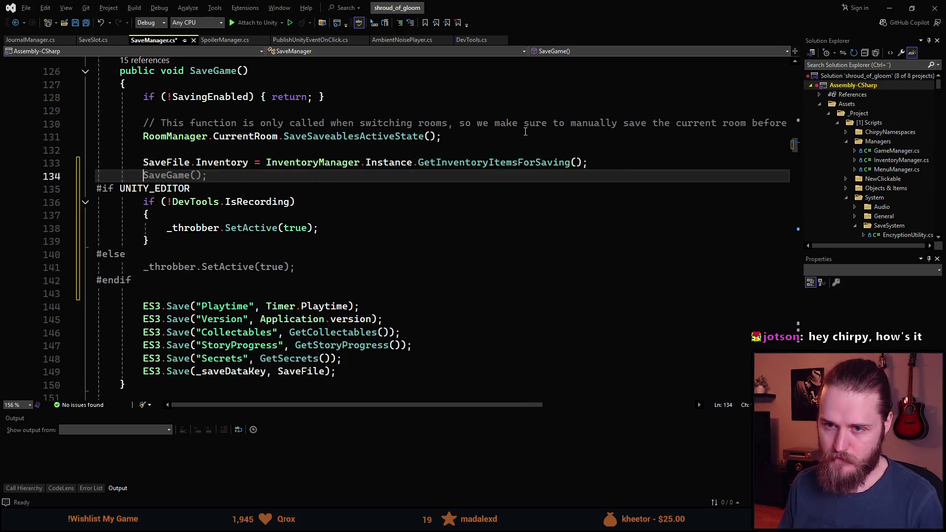
key("ctrl+s")
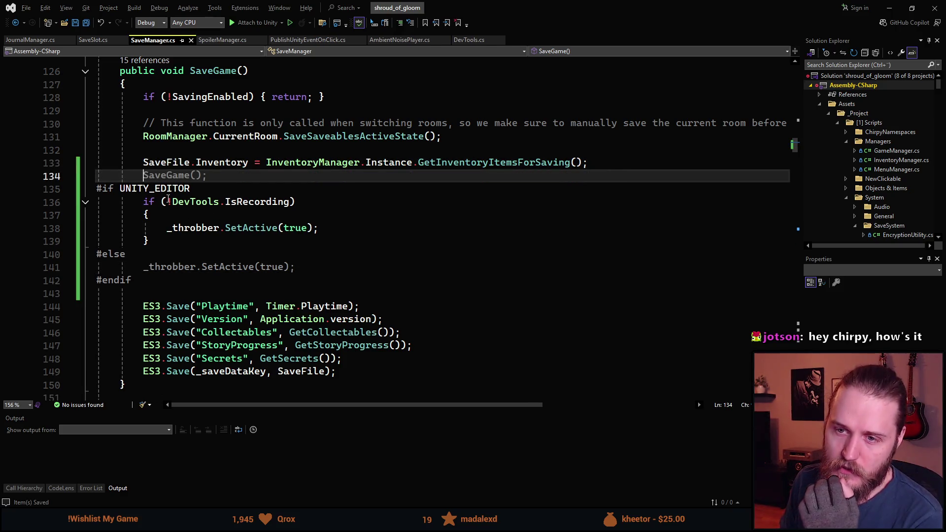
Review the IsRecording condition and #else lines, then return to Unity.
left_click(240, 202)
left_click(169, 202)
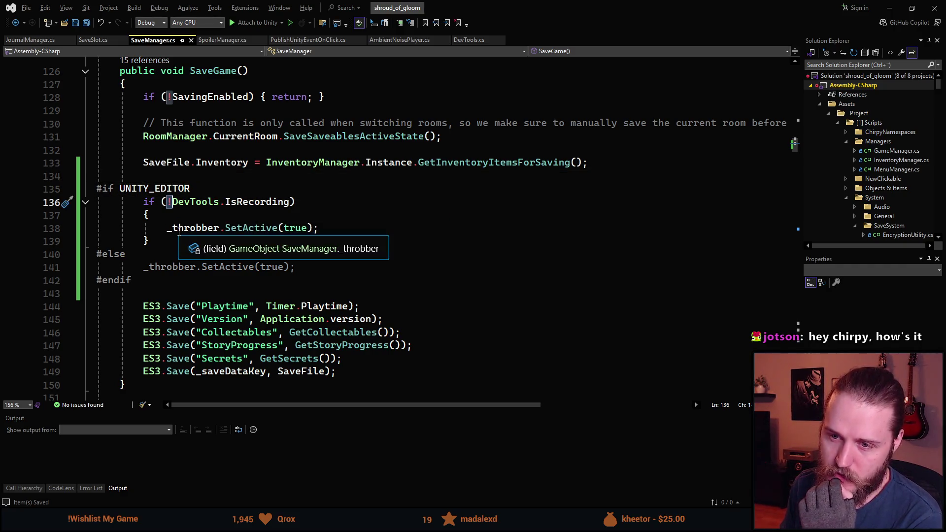
left_click(193, 228)
left_click(314, 228)
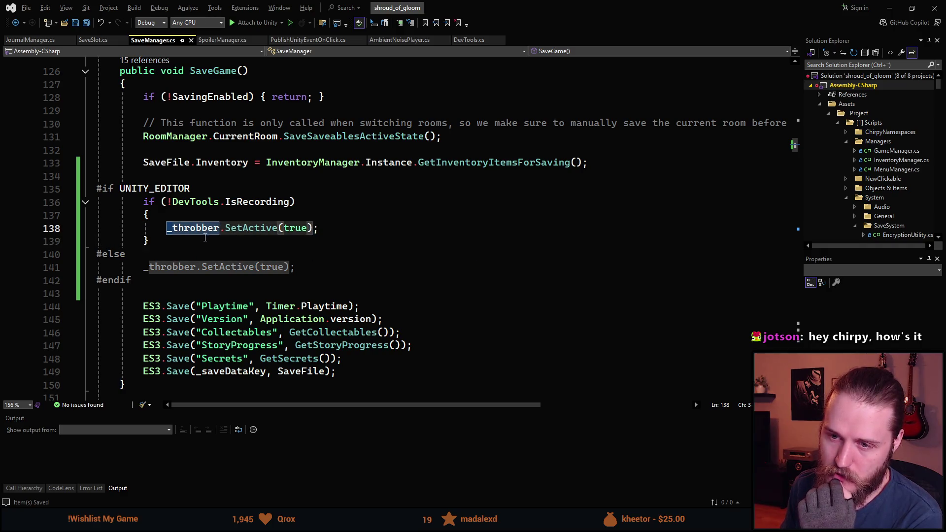
left_click(229, 241)
left_click(113, 255)
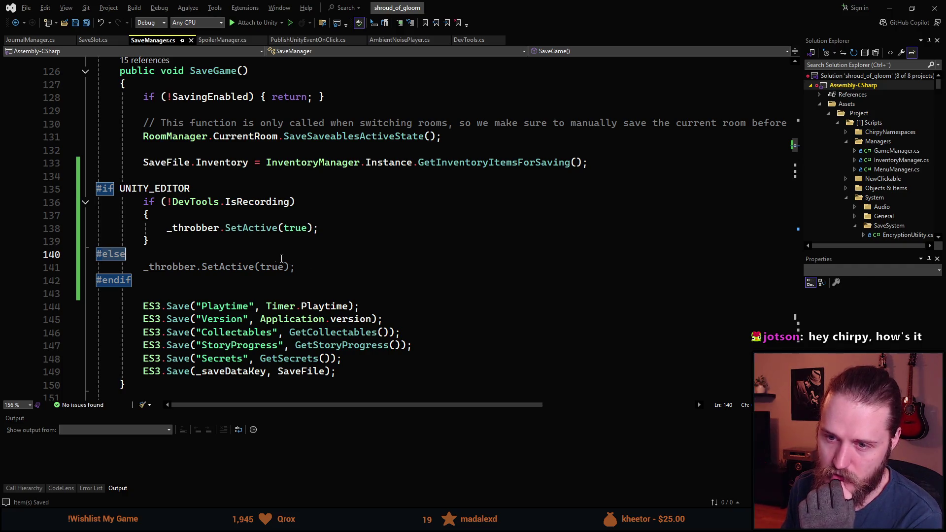
left_click(219, 241)
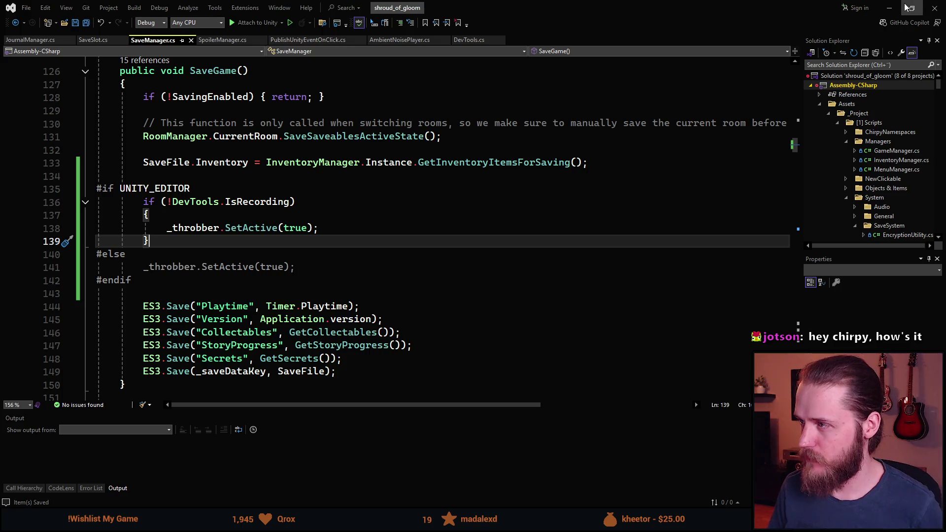
left_click(889, 7)
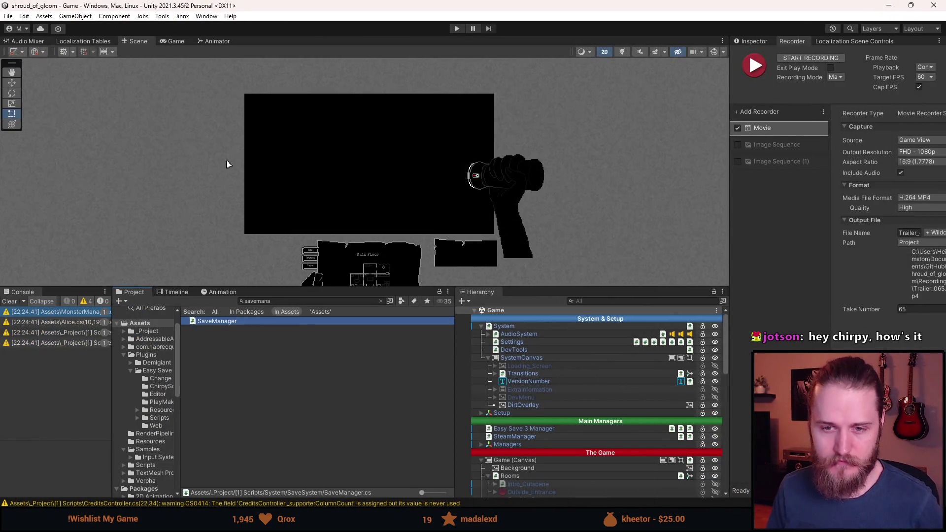
Clear the console warnings and enlarge and pan the Scene view.
left_click(11, 302)
left_click_drag(306, 284, 306, 356)
scroll(392, 231, "up", 4)
left_click_drag(429, 144, 444, 130)
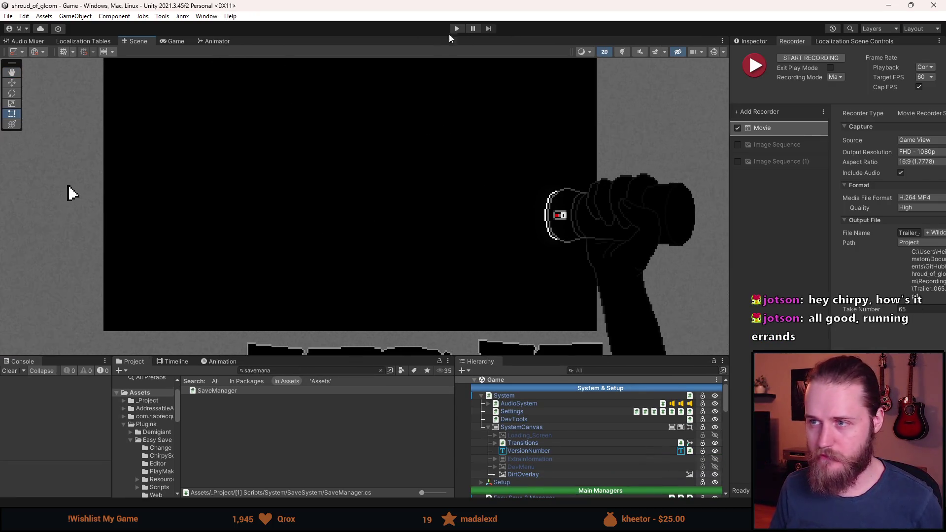
Playtest in an enlarged Game view, walking through exits and trying the wall box and garage door.
left_click(457, 29)
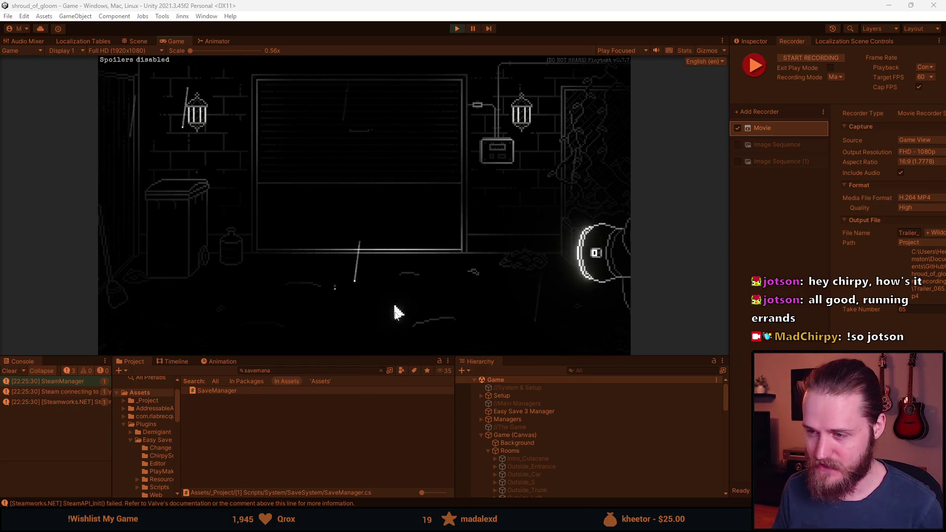
left_click_drag(368, 357, 286, 436)
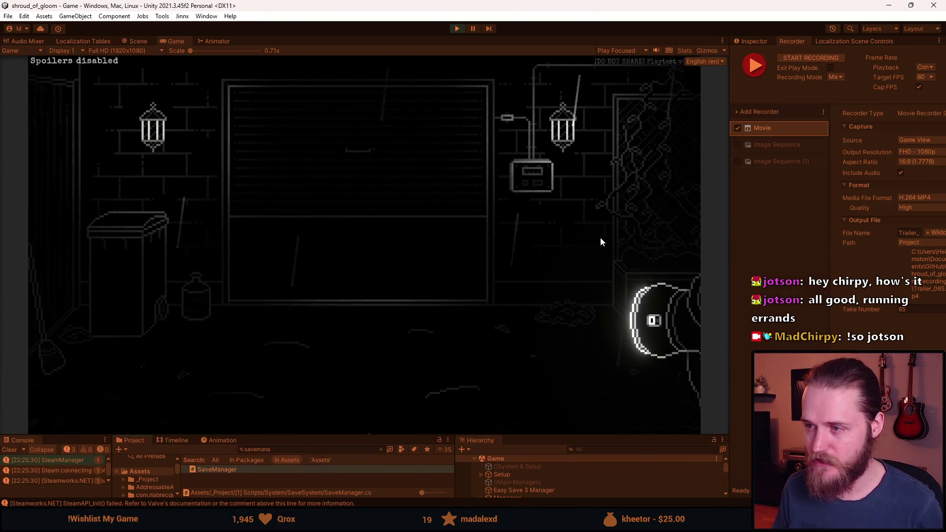
key("w")
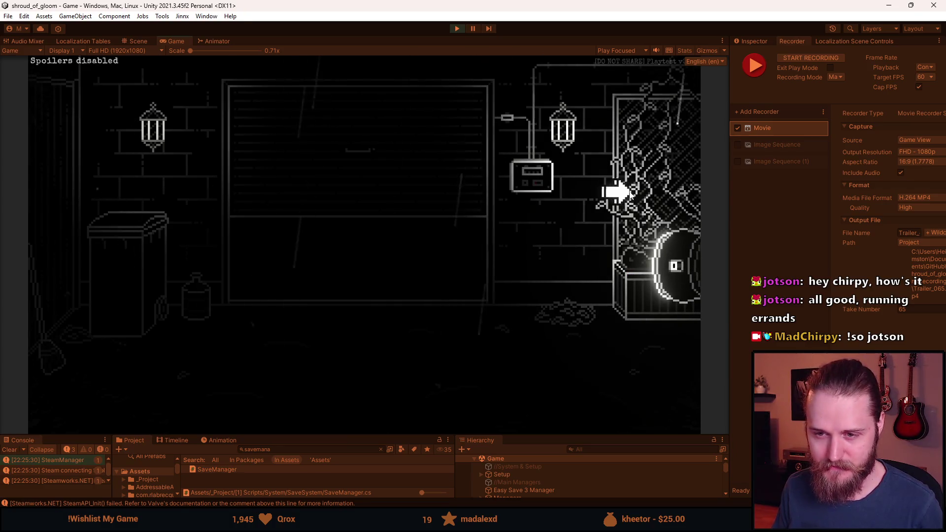
left_click(640, 188)
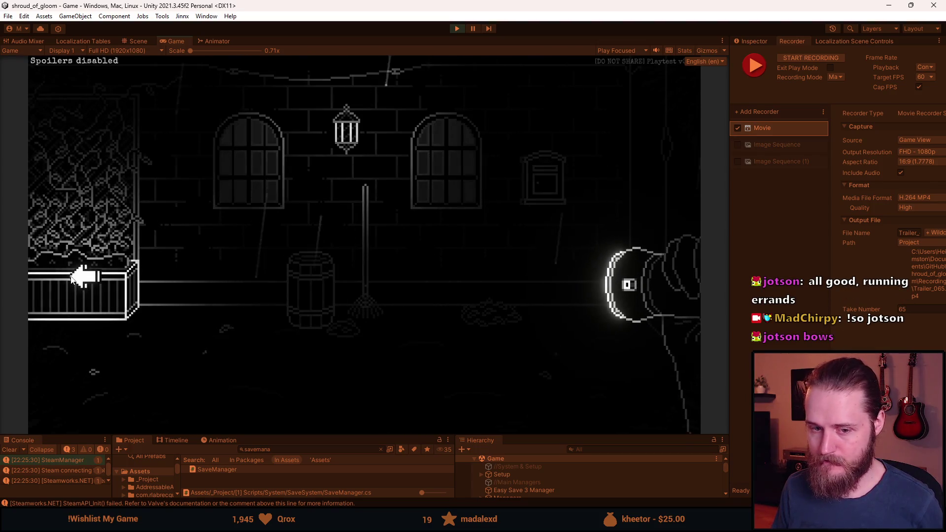
left_click(86, 274)
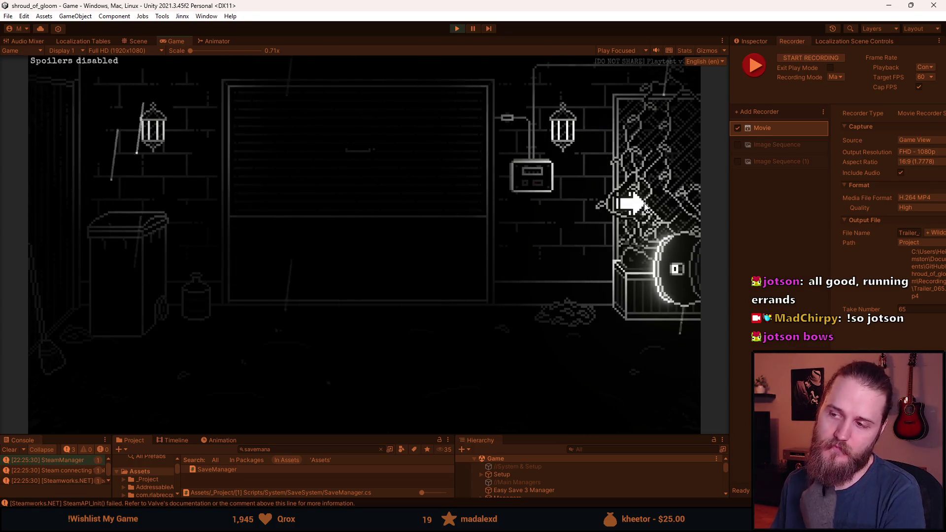
left_click(531, 177)
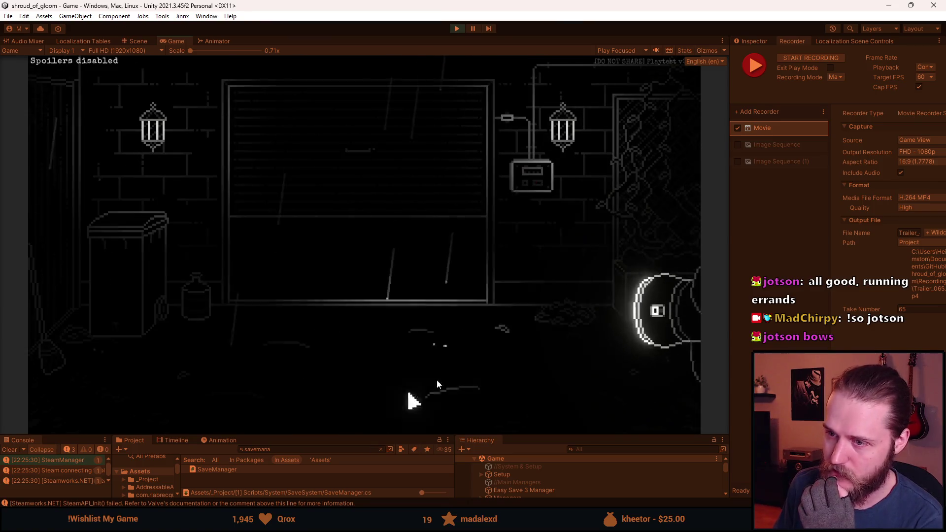
left_click(373, 306)
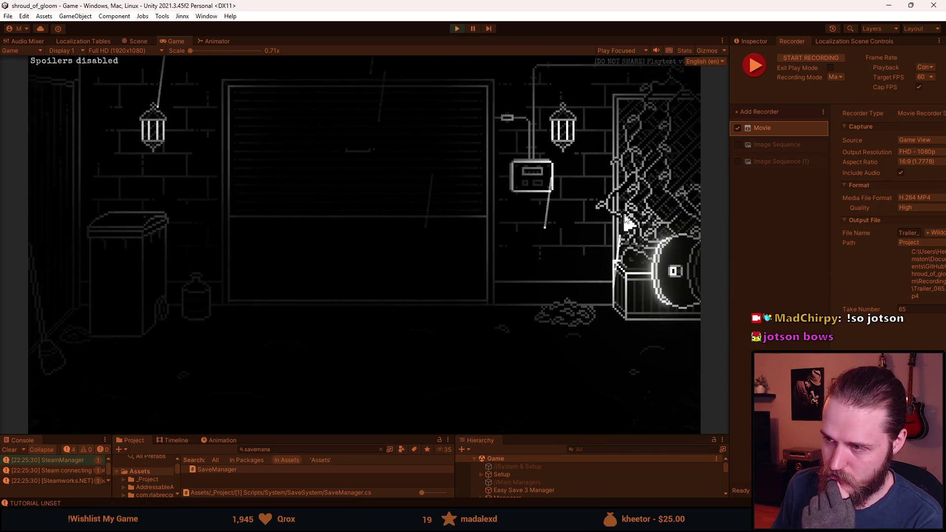
left_click(644, 191)
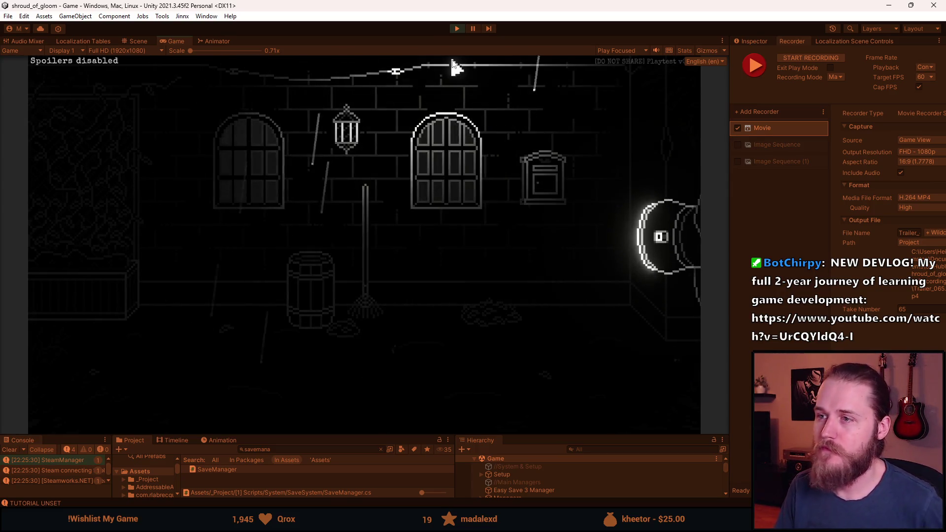
Pause the game in the brick room and switch over to the browser.
left_click(474, 29)
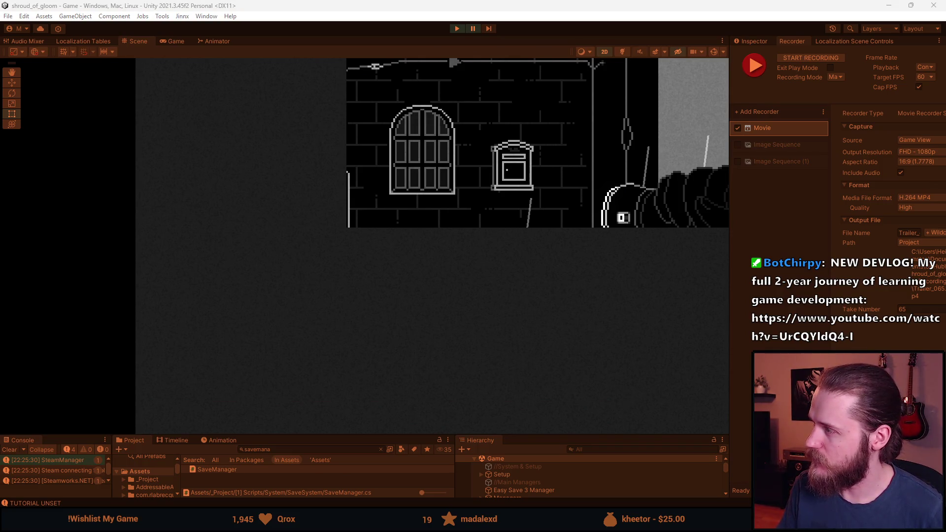
key("alt+Tab")
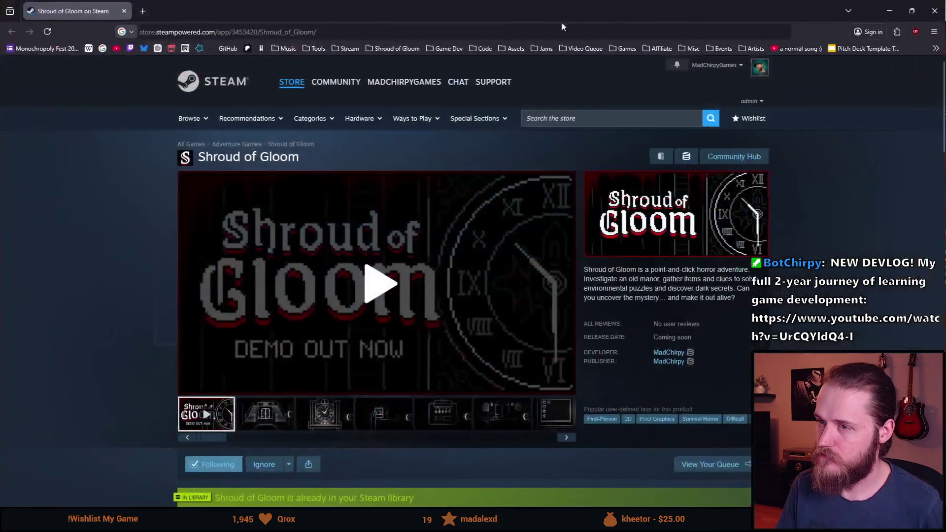
Search the store for 'mailroom', open The Mailroom, and play its trailer full screen.
left_click(550, 121)
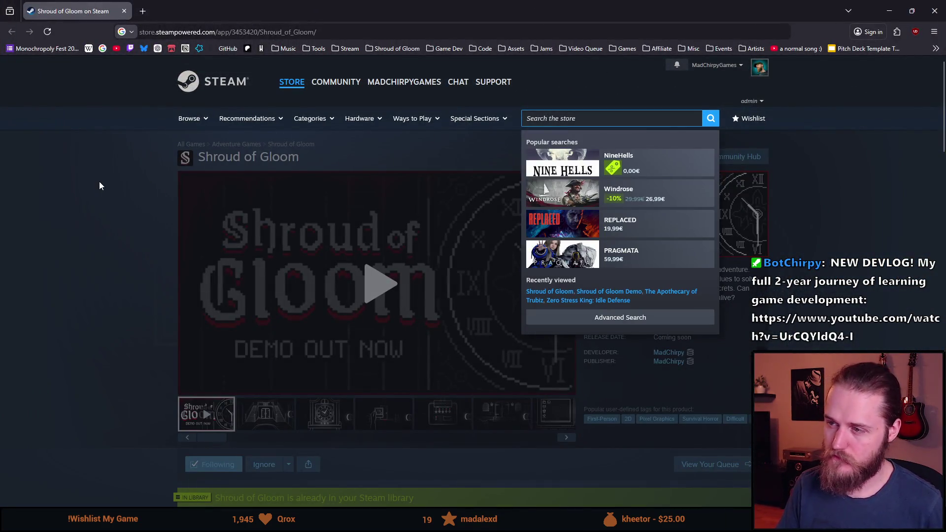
type("mailroo")
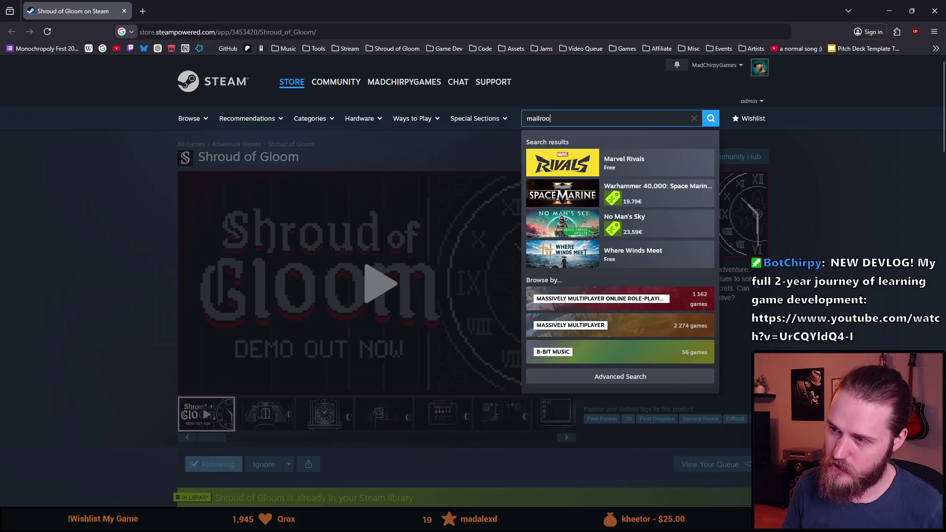
type("m")
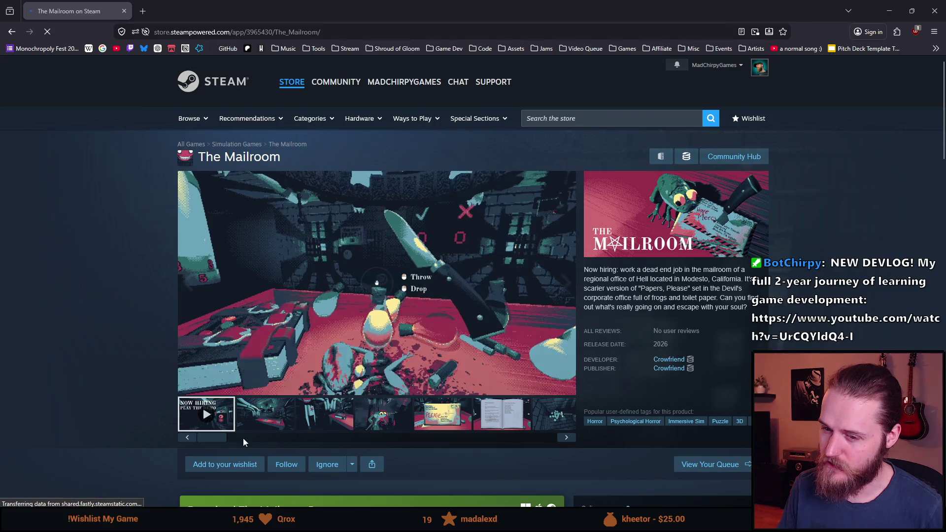
left_click(194, 393)
mouse_move(205, 394)
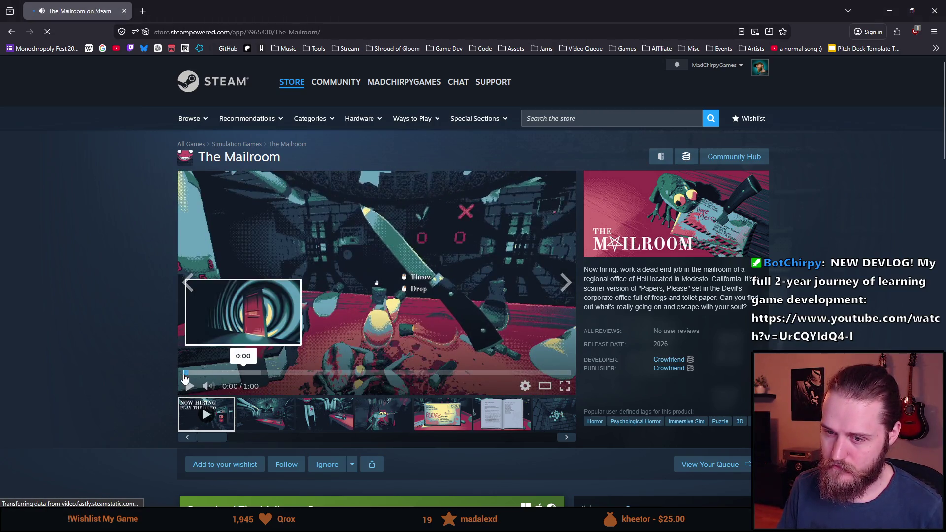
left_click(565, 391)
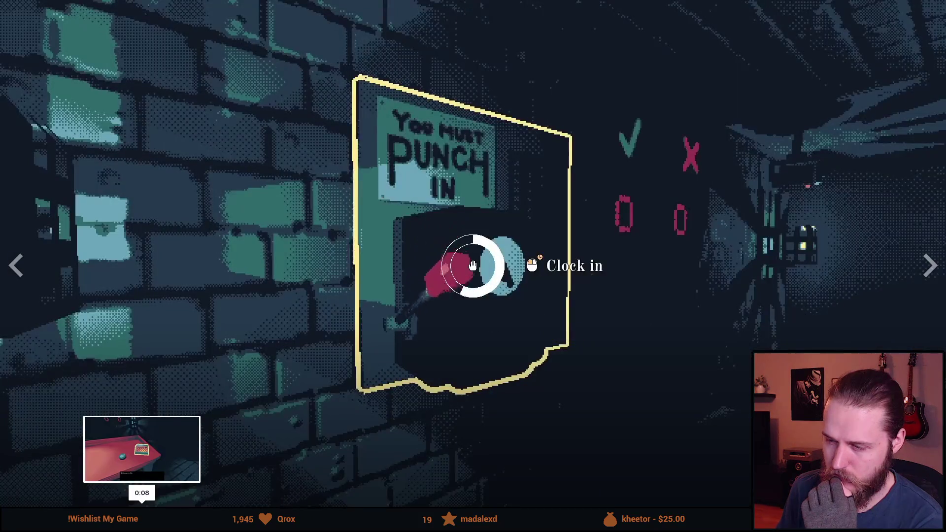
Scrub The Mailroom trailer back and forth, pause and resume it, and watch to the end.
left_click(518, 503)
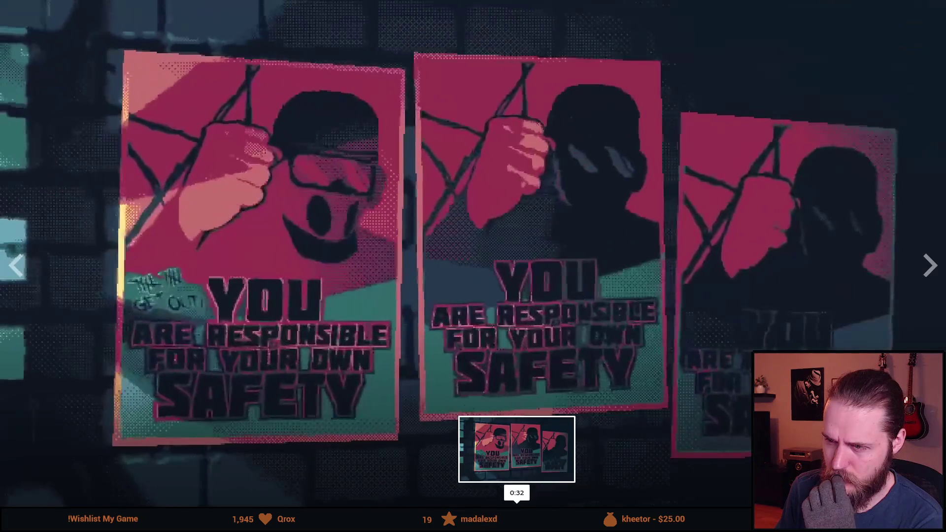
left_click(502, 502)
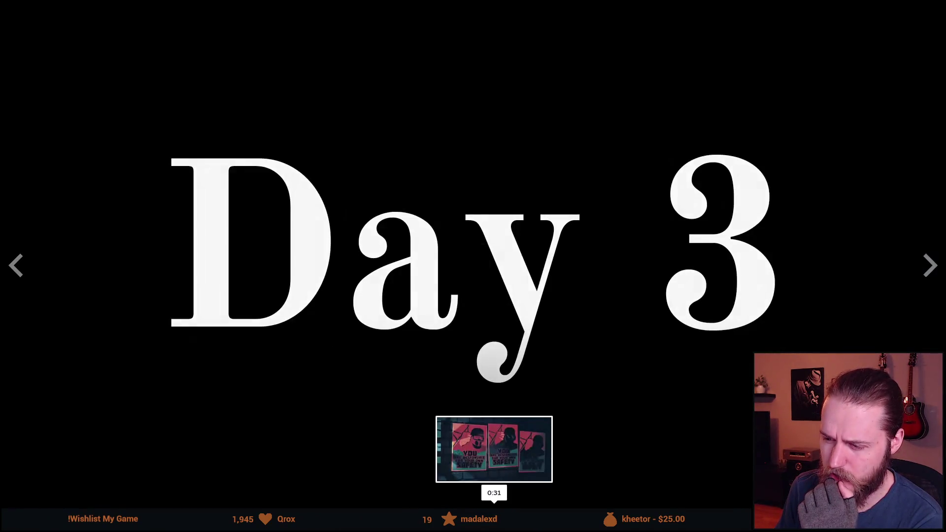
left_click(481, 503)
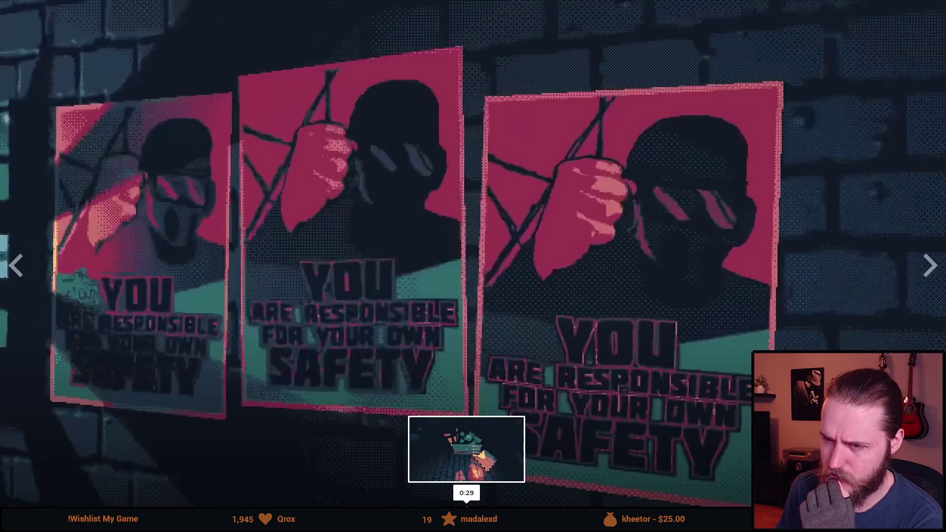
left_click(486, 503)
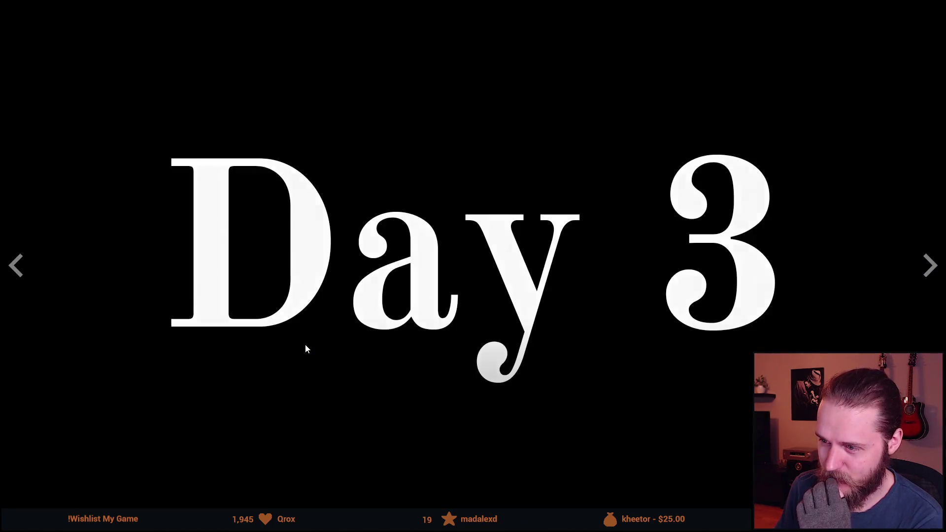
left_click(306, 348)
left_click(235, 347)
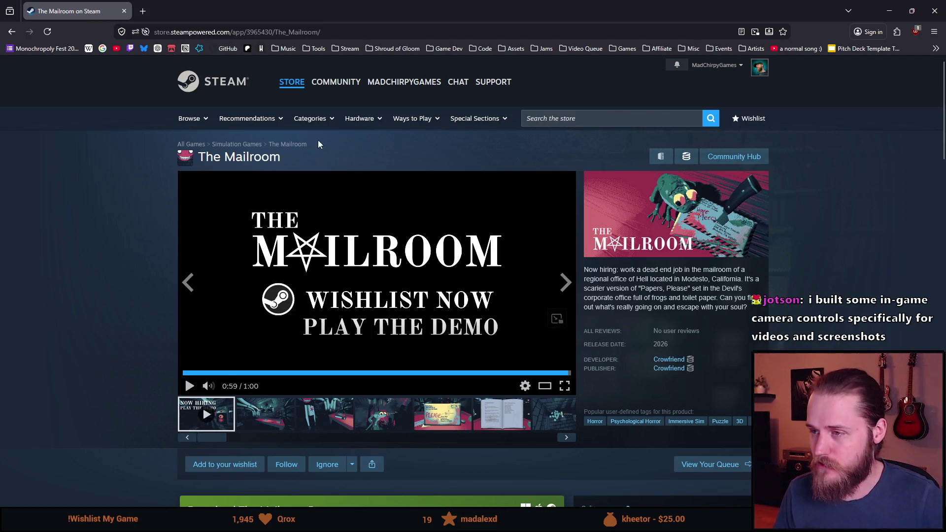
left_click(567, 119)
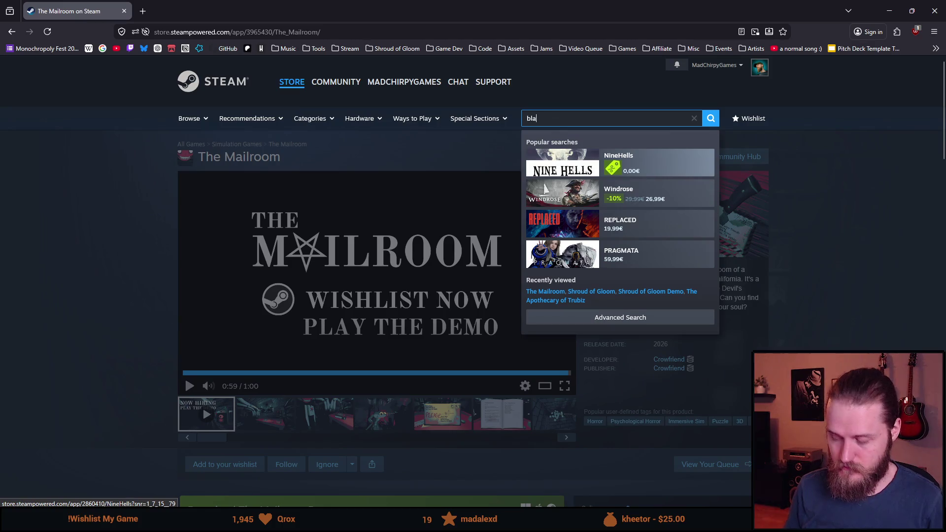
Search 'blake manor', open The Séance of Blake Manor page, and play its launch trailer.
type("ke manor")
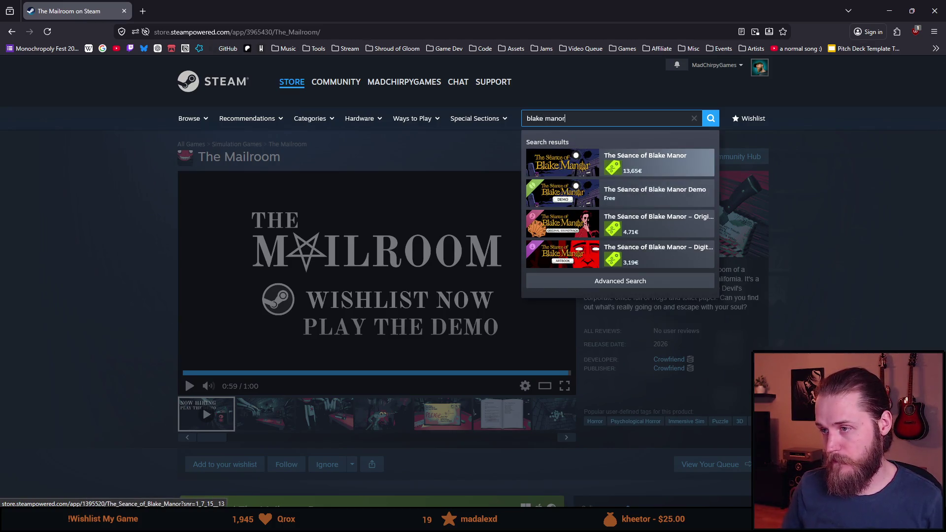
left_click(656, 162)
scroll(319, 331, "down", 5)
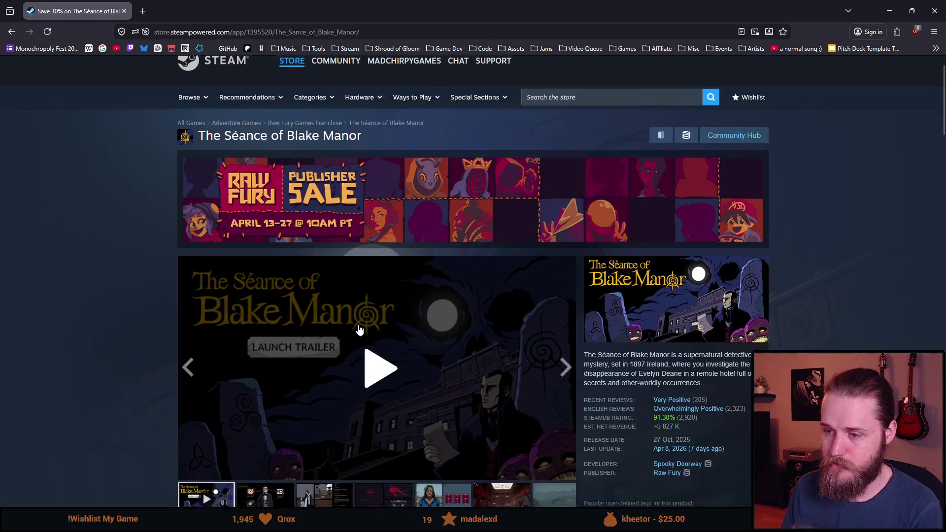
scroll(283, 338, "down", 1)
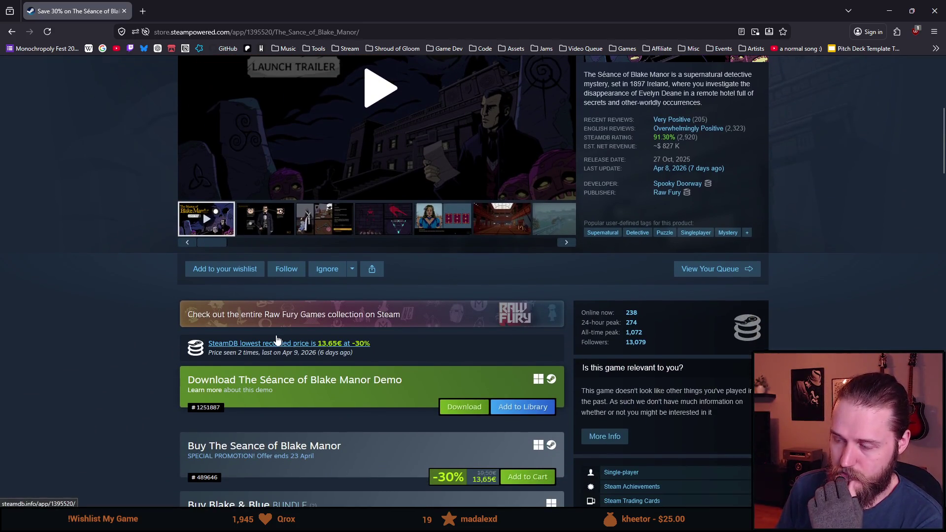
scroll(256, 355, "up", 5)
scroll(379, 340, "down", 1)
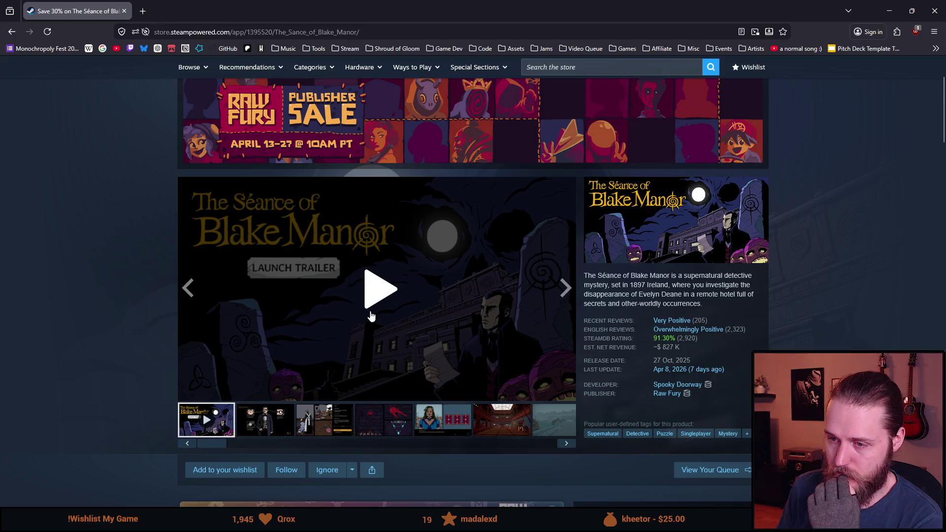
left_click(304, 343)
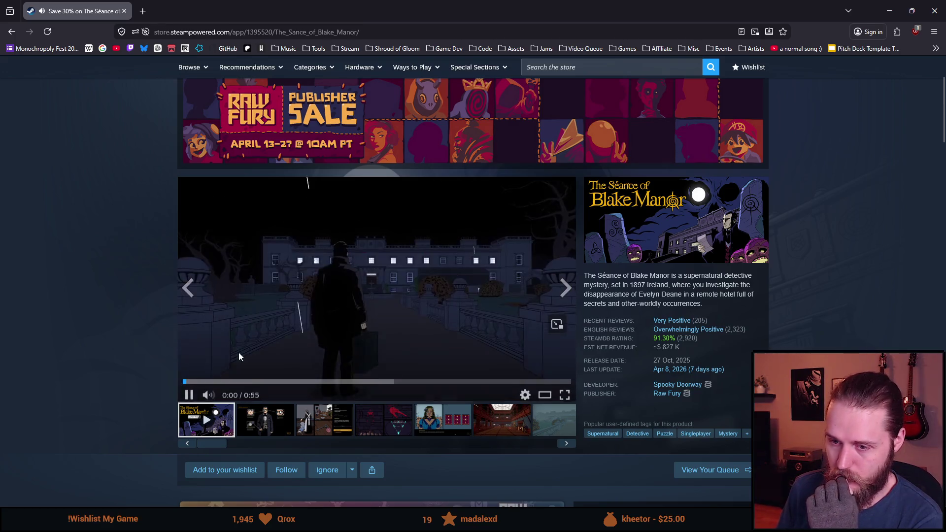
Watch the Blake Manor launch trailer full screen, skipping ahead to the portrait wall scene.
left_click(564, 392)
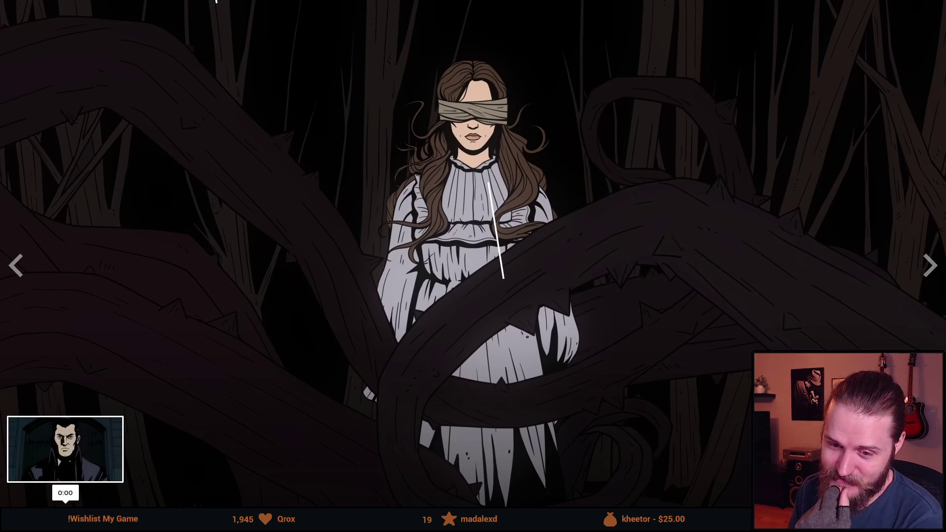
left_click(65, 508)
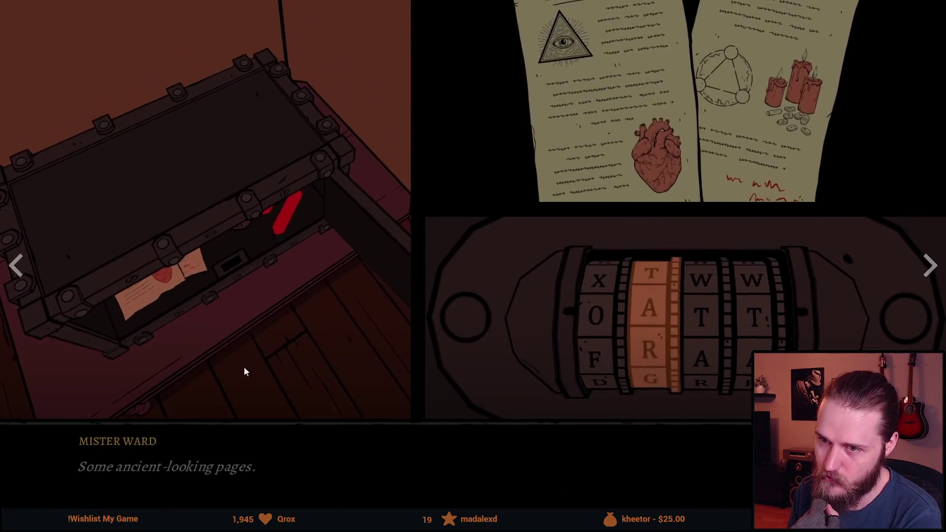
left_click(212, 407)
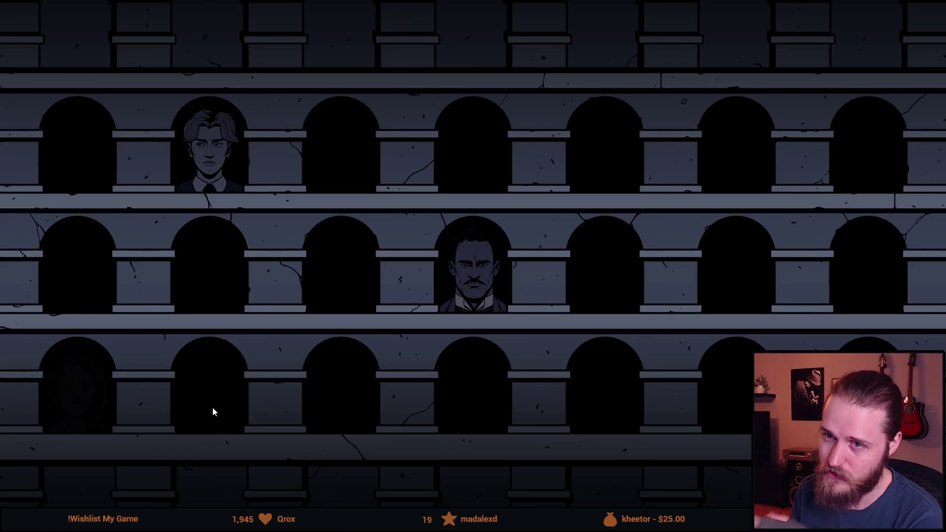
mouse_move(211, 414)
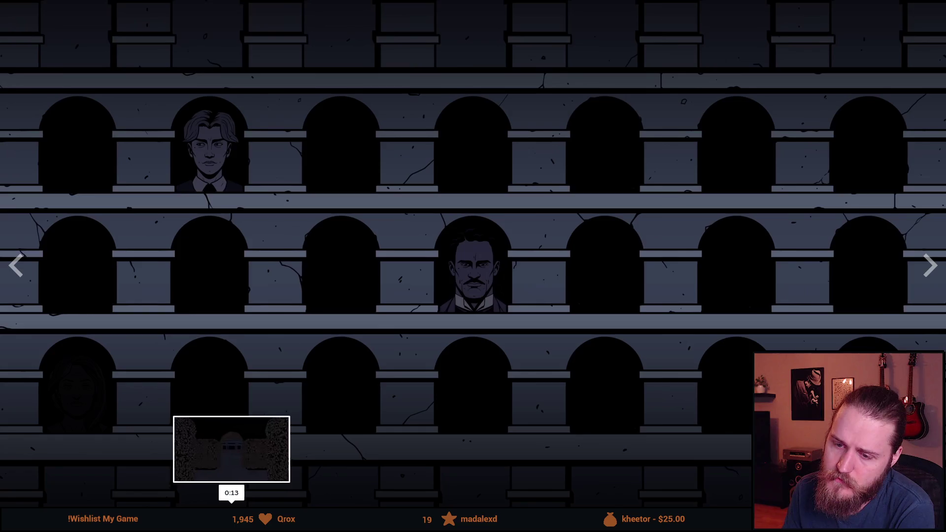
left_click(211, 505)
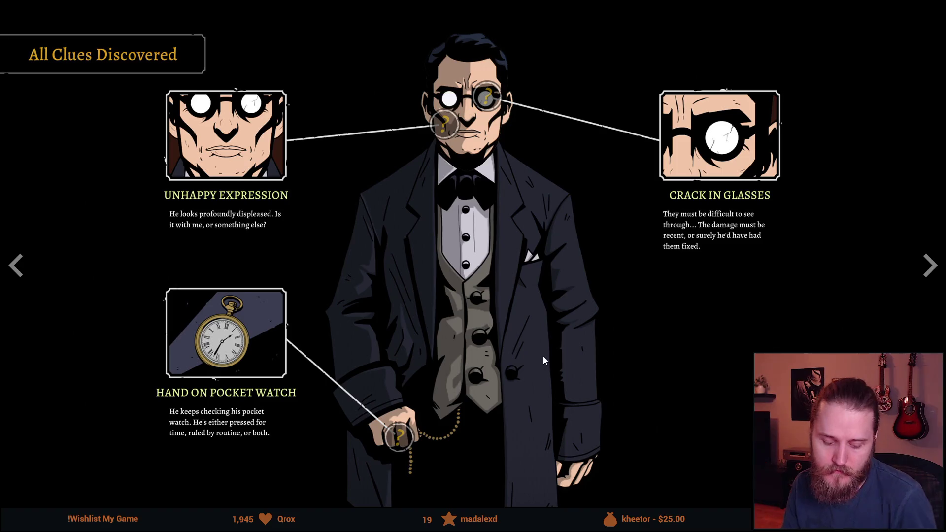
Exit the full-screen screenshot and play The Séance of Blake Manor's trailer.
key("Escape")
left_click(221, 419)
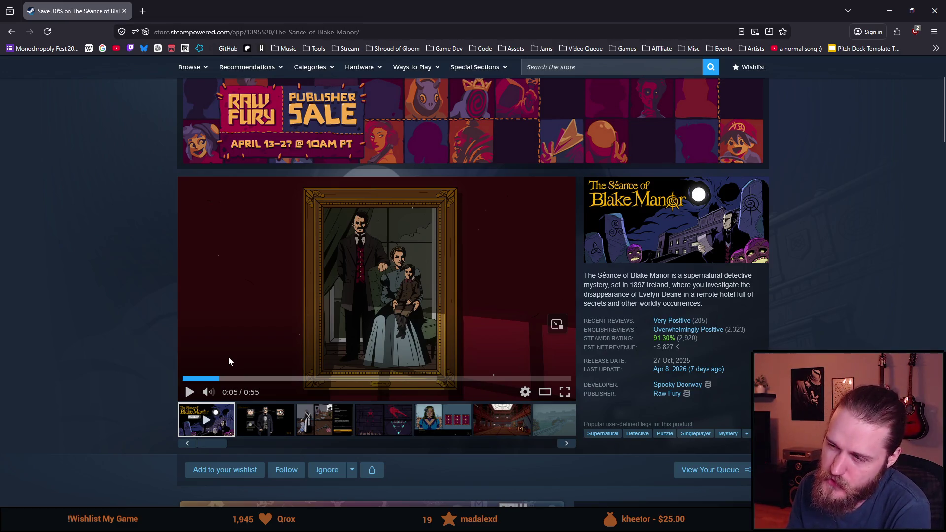
Open the Shroud of Gloom store page from the bookmarks in a new tab, comparing it with Séance.
left_click(396, 49)
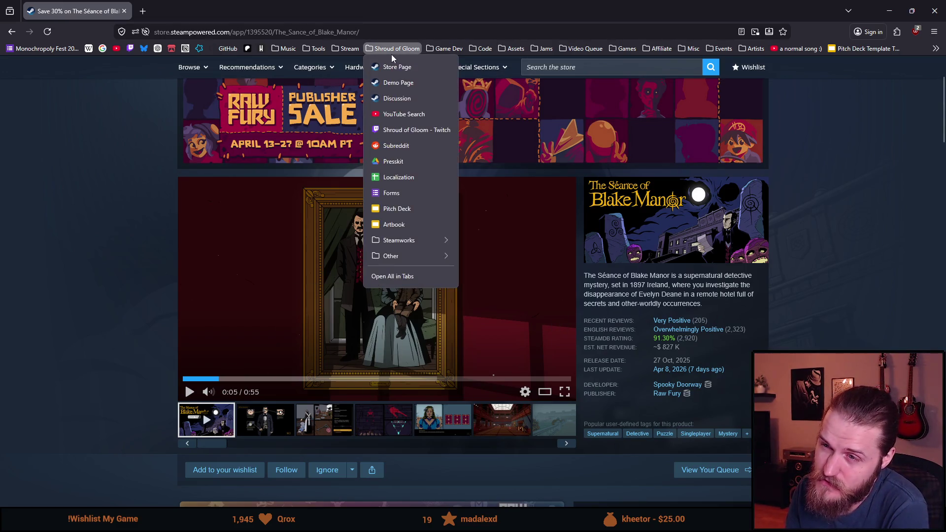
left_click(395, 72)
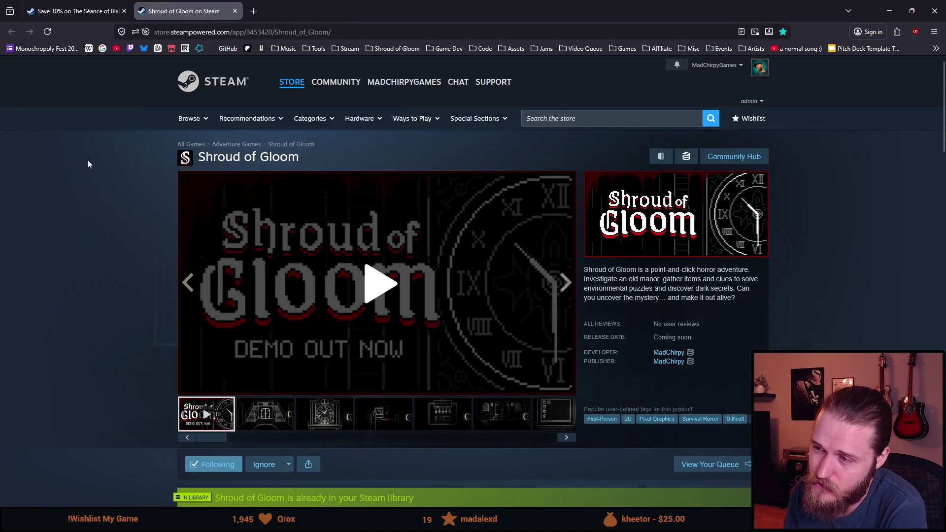
left_click(63, 4)
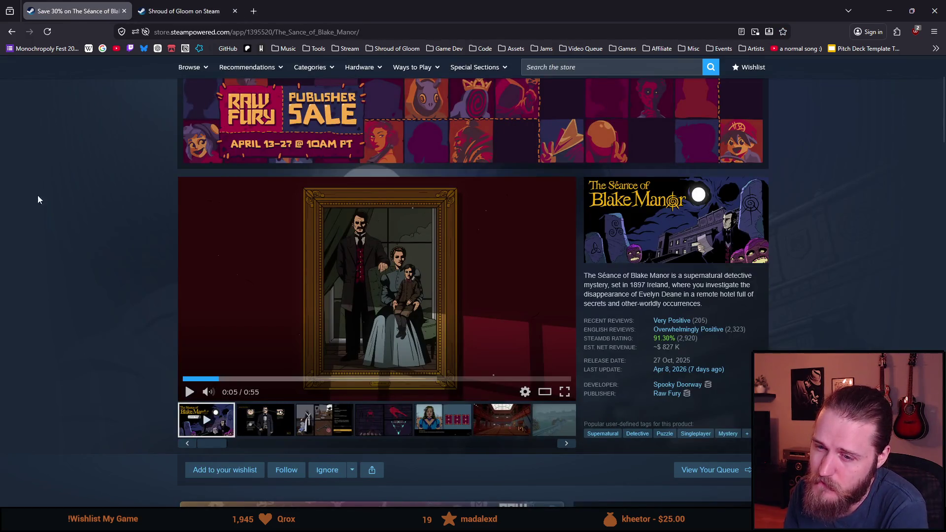
scroll(111, 256, "down", 4)
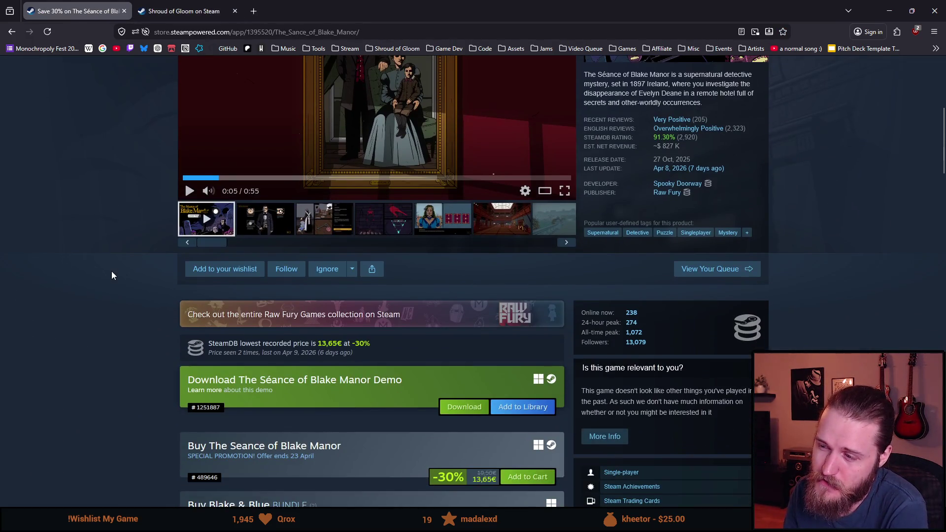
left_click(182, 13)
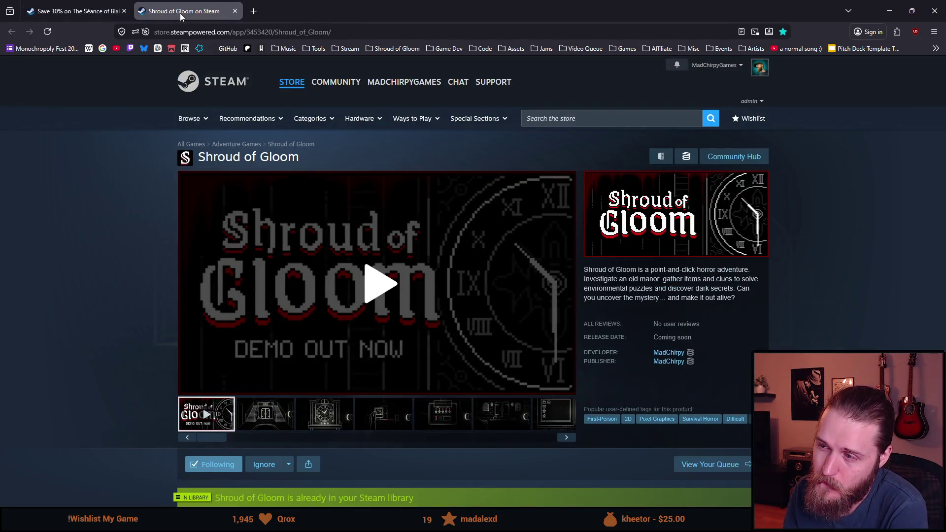
Return to The Séance of Blake Manor page and scroll through its details.
left_click(74, 11)
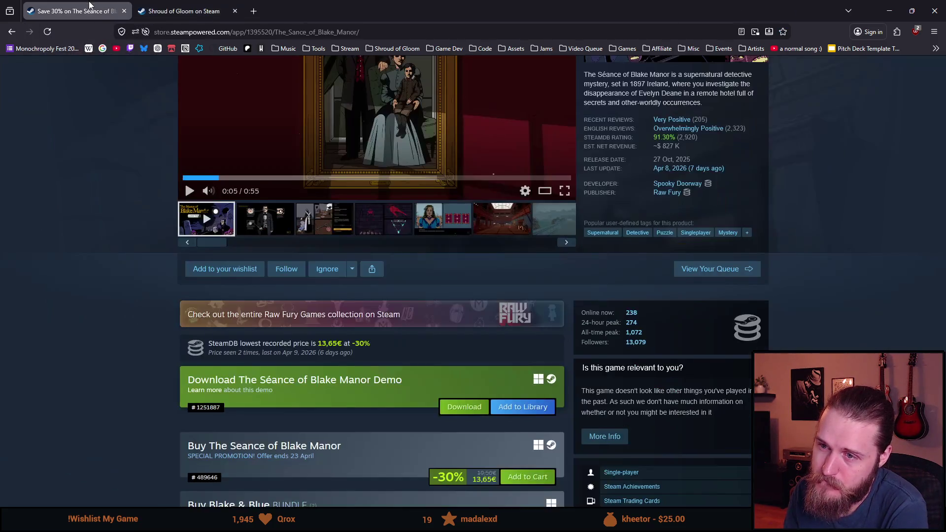
scroll(147, 318, "down", 4)
scroll(145, 320, "up", 5)
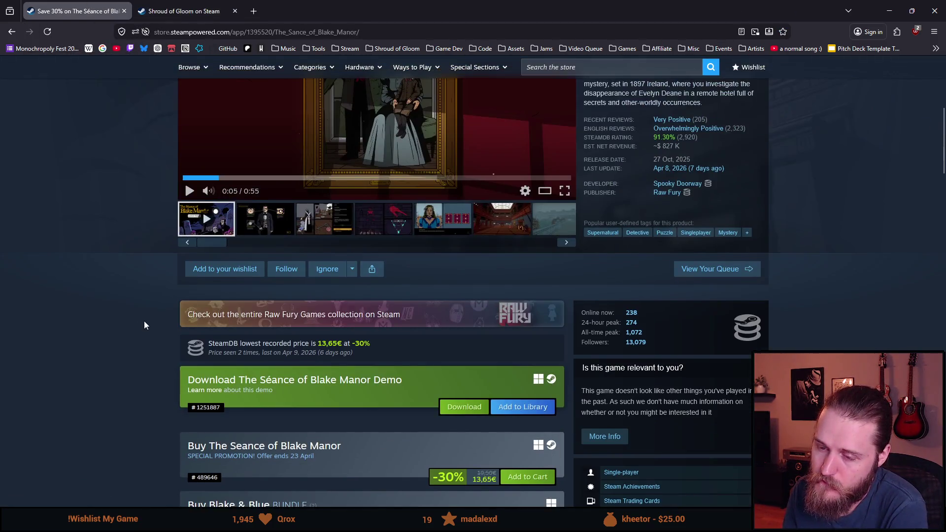
scroll(144, 321, "down", 8)
scroll(143, 321, "down", 18)
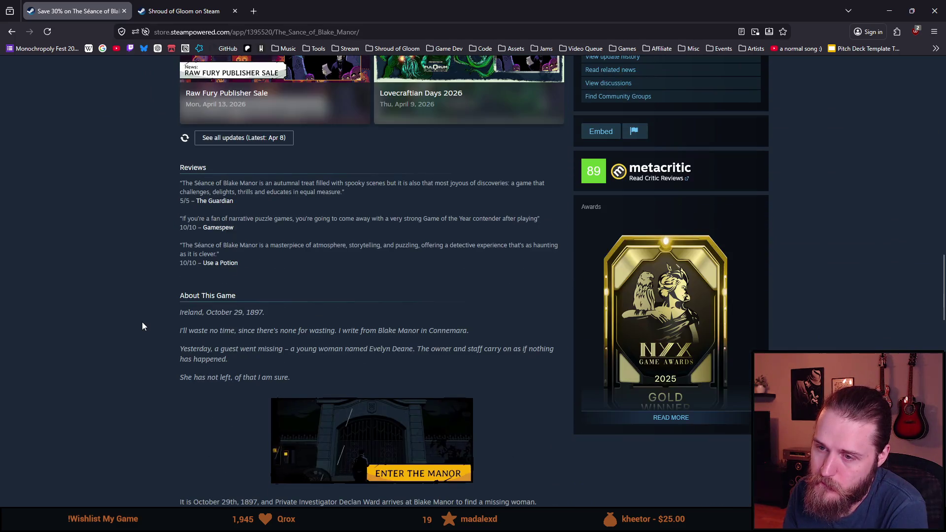
scroll(130, 336, "up", 20)
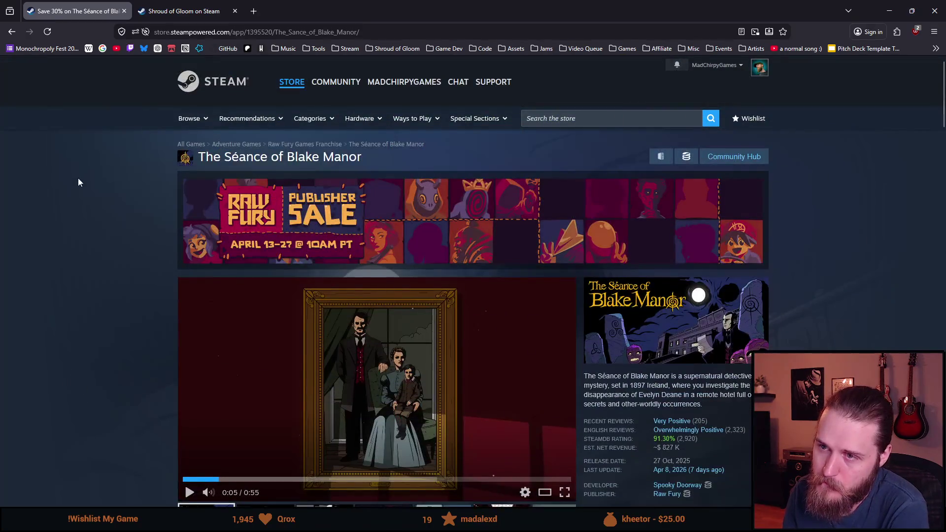
left_click(538, 117)
Search the store for 'the drifter' and open The Drifter's page.
type("the")
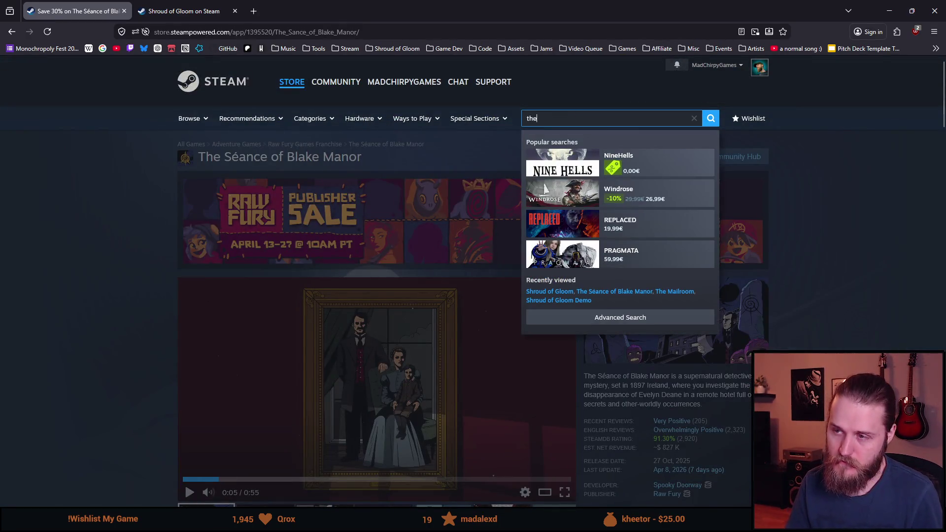
type(" drifter")
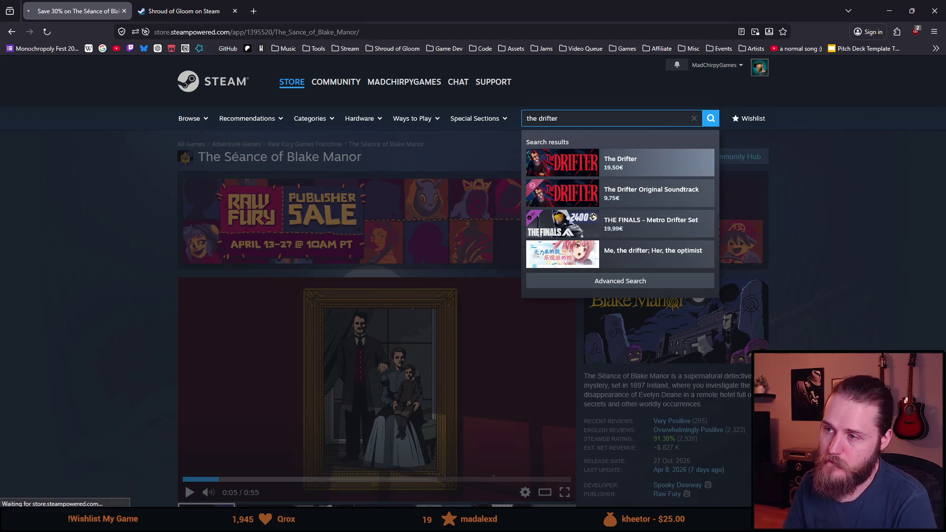
key("Return")
scroll(401, 276, "down", 2)
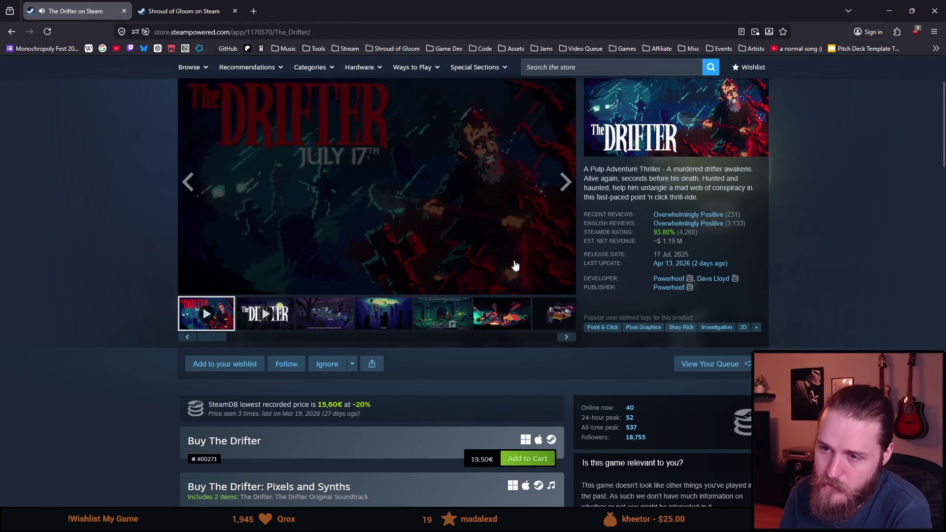
Watch The Drifter's trailer full screen, pause it, and return to the page.
left_click(566, 291)
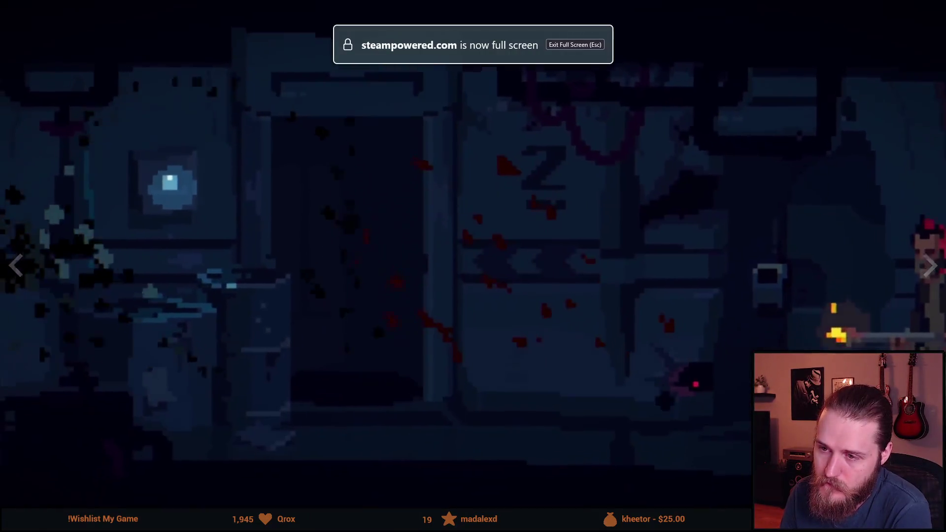
left_click(474, 296)
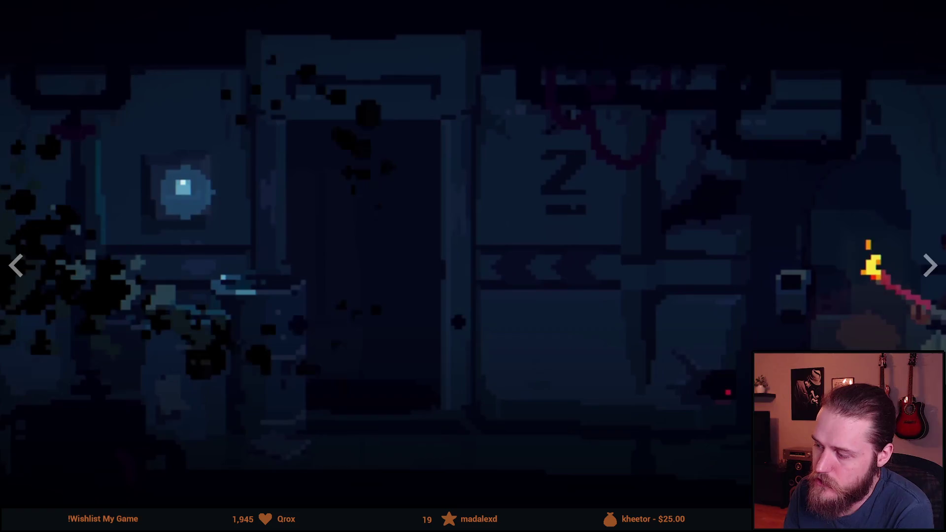
key("Escape")
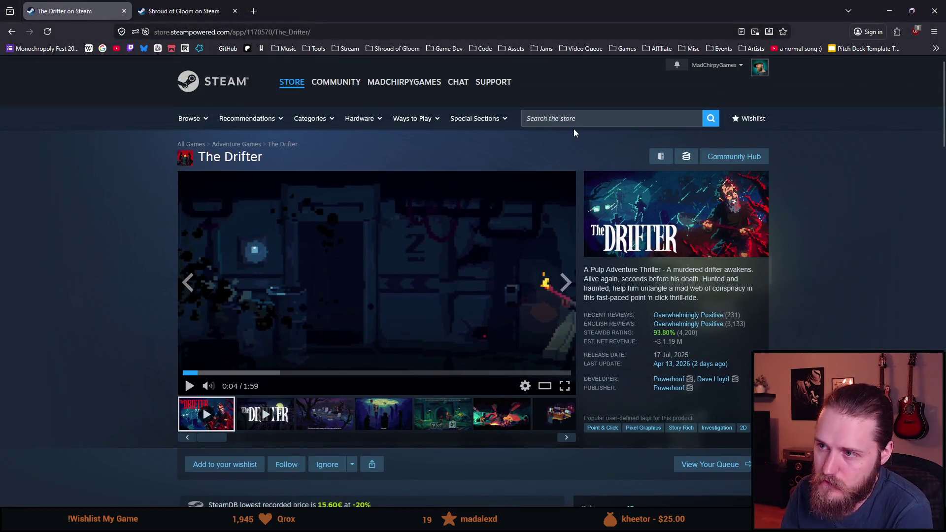
left_click(573, 121)
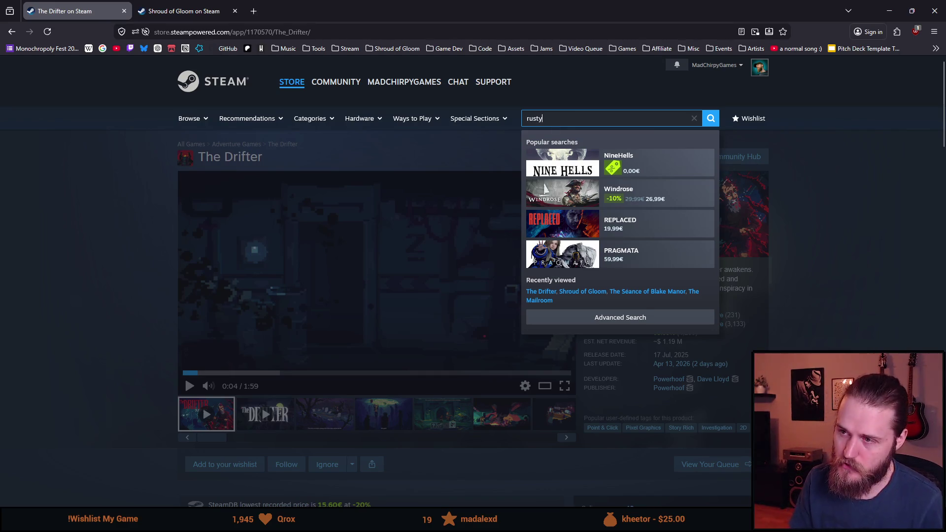
Search the store for 'rusty lake' and scroll through the 31 results.
type(" lake")
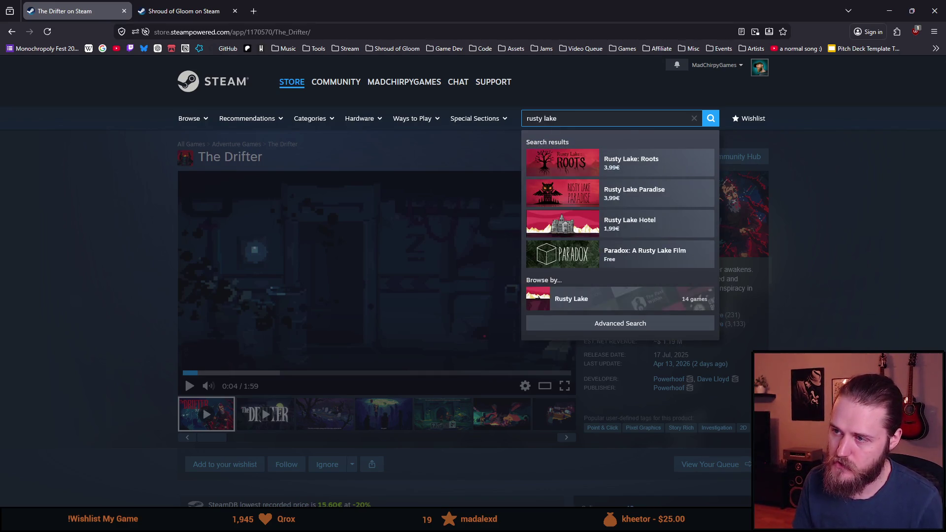
key("Return")
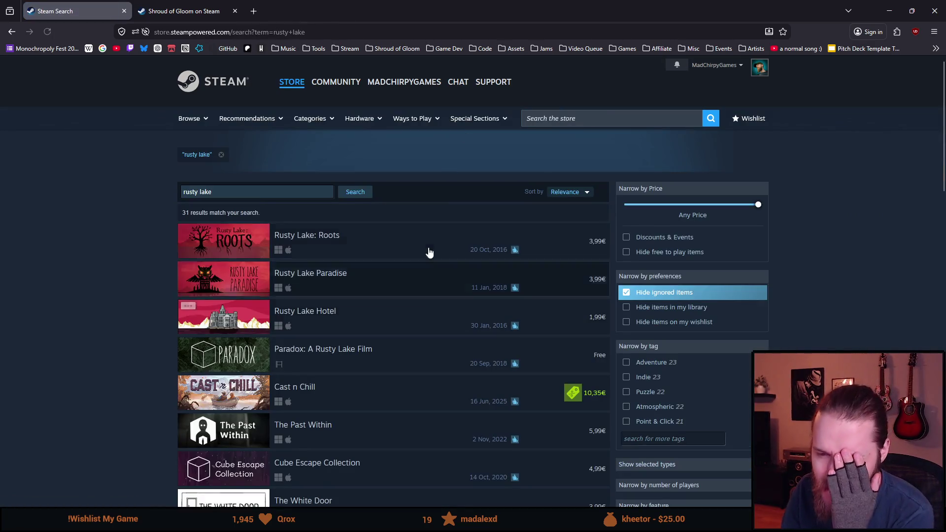
mouse_move(370, 246)
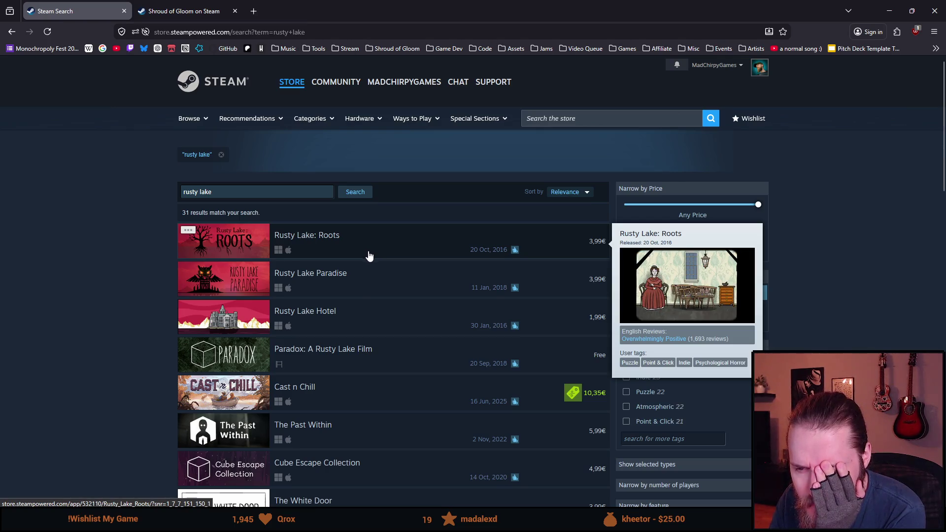
scroll(313, 370, "down", 2)
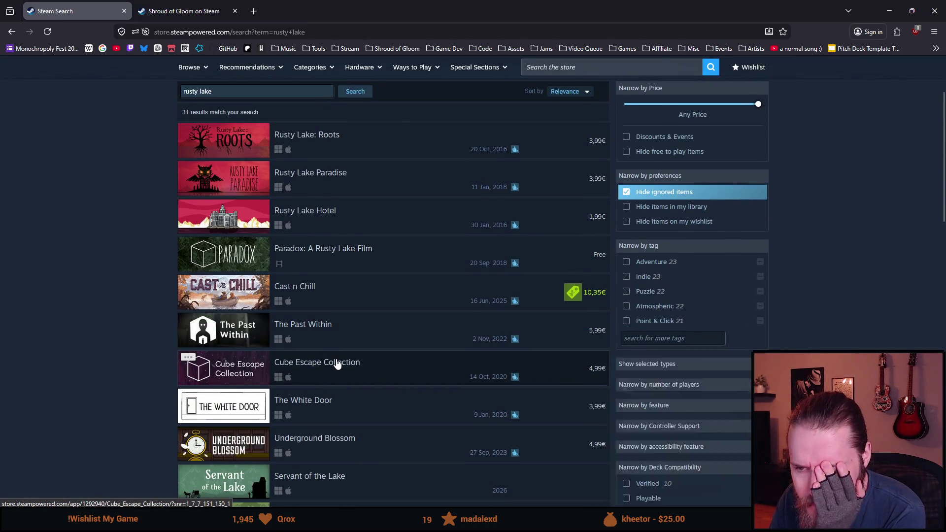
mouse_move(337, 364)
scroll(115, 403, "down", 2)
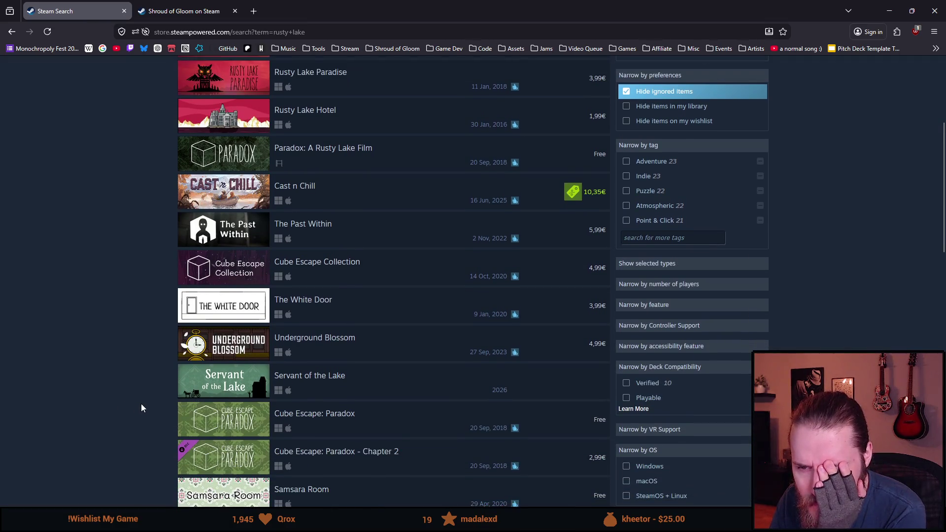
scroll(147, 415, "down", 2)
scroll(146, 410, "up", 5)
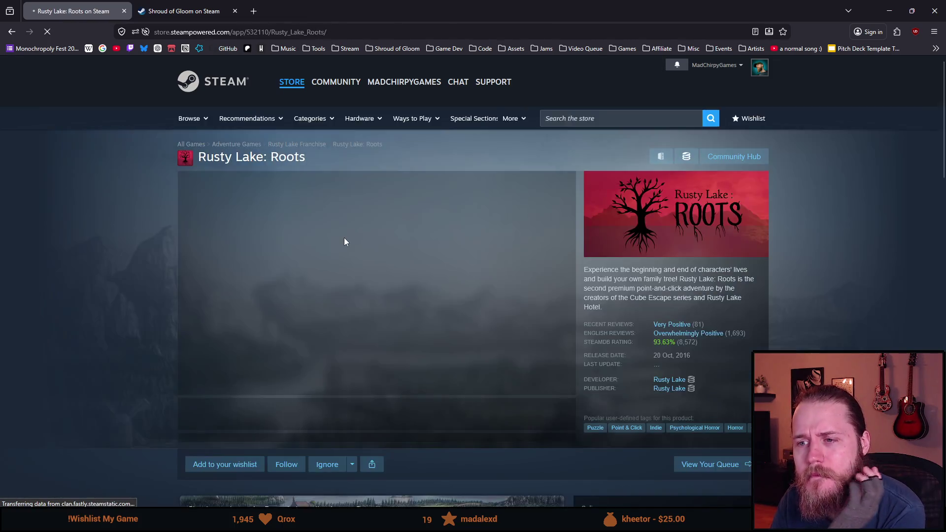
Watch the Rusty Lake: Roots trailer full screen, then return to the page.
left_click(395, 282)
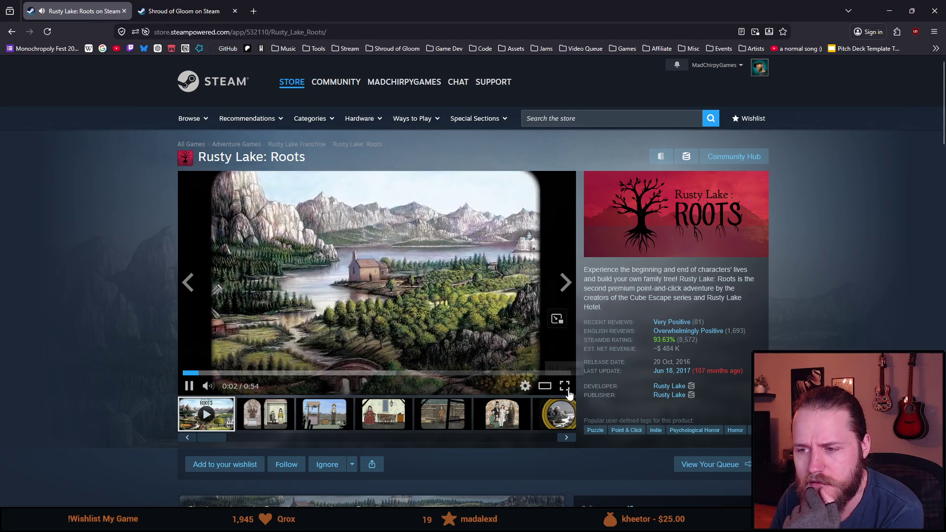
left_click(566, 387)
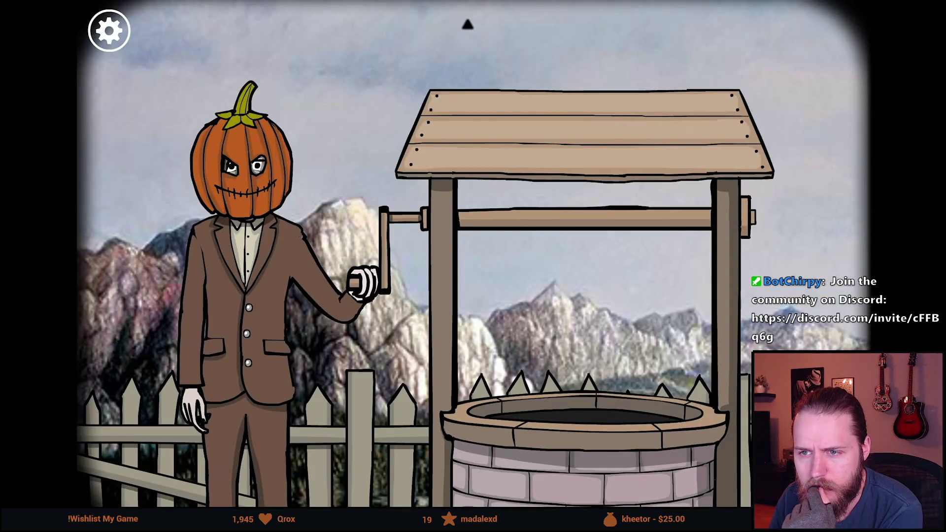
key("Escape")
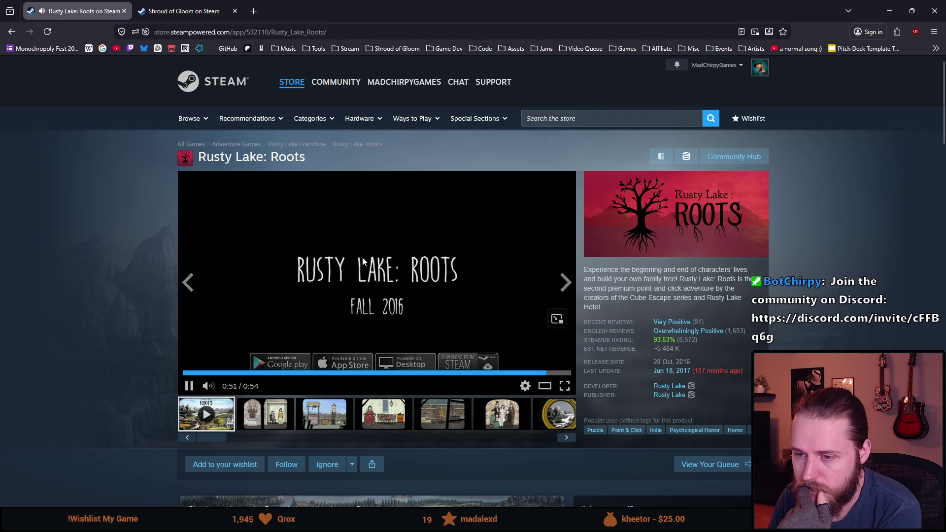
Page through More Like This to Blue Prince and watch its trailer full screen.
scroll(185, 375, "down", 20)
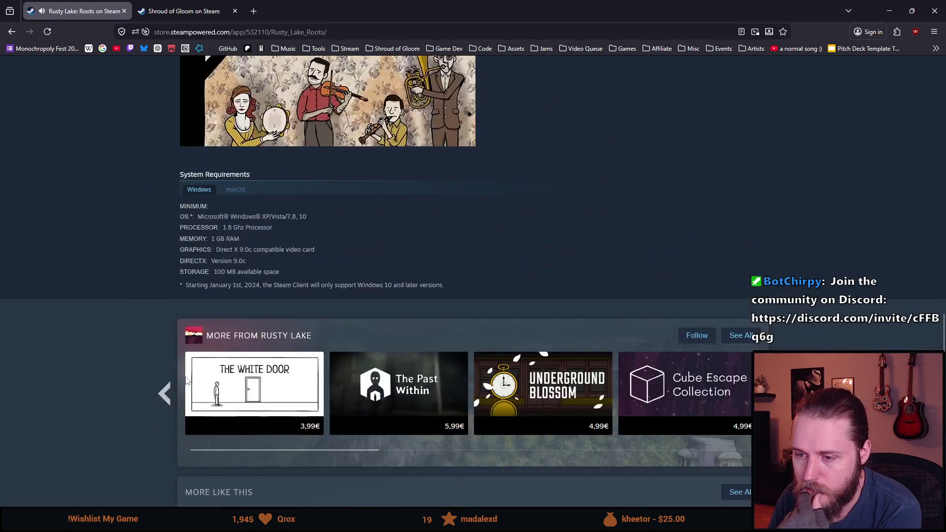
scroll(187, 379, "down", 4)
left_click(772, 346)
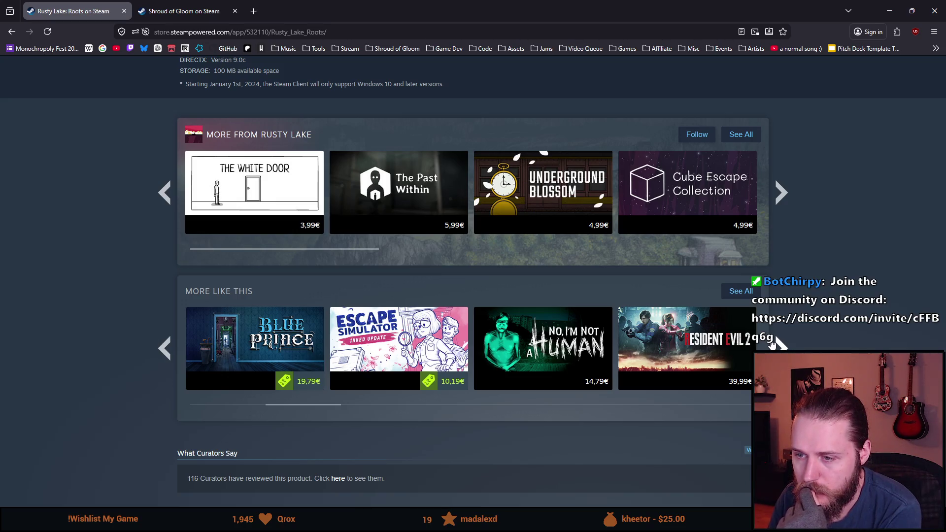
mouse_move(223, 325)
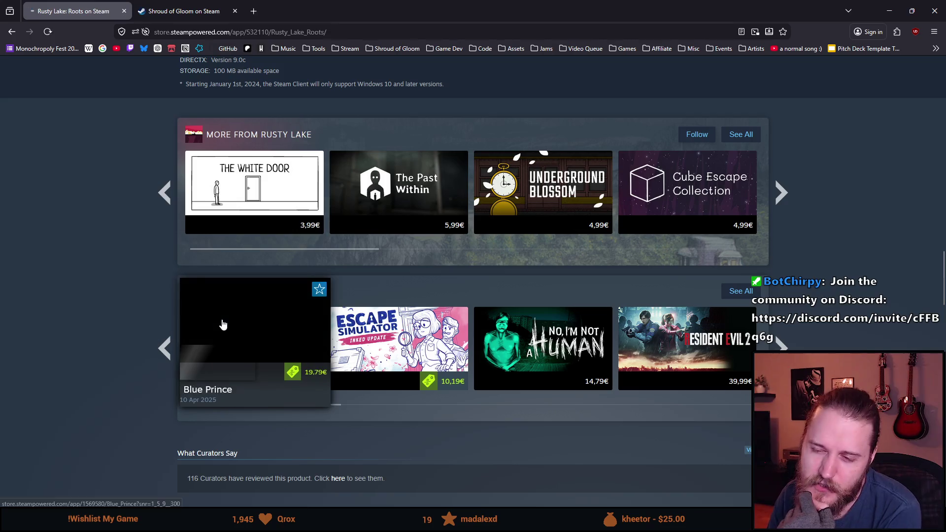
scroll(220, 341, "down", 6)
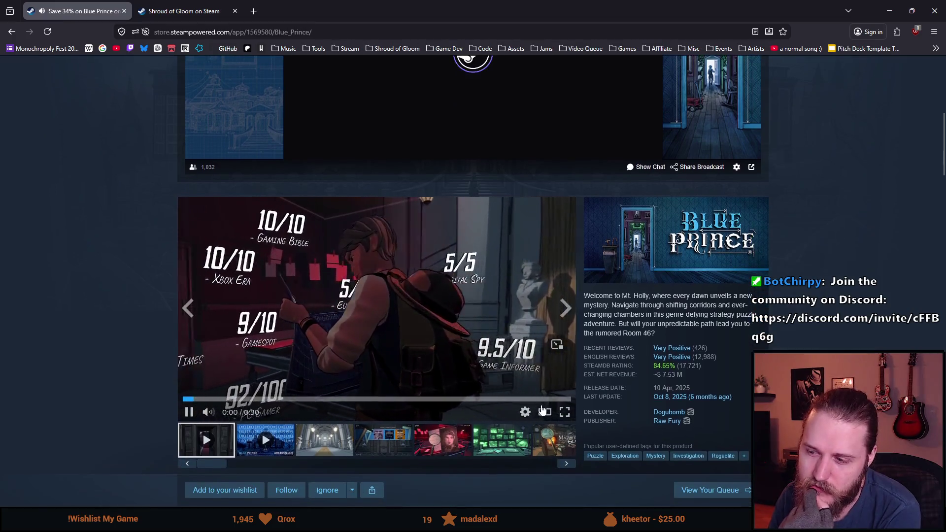
left_click(564, 414)
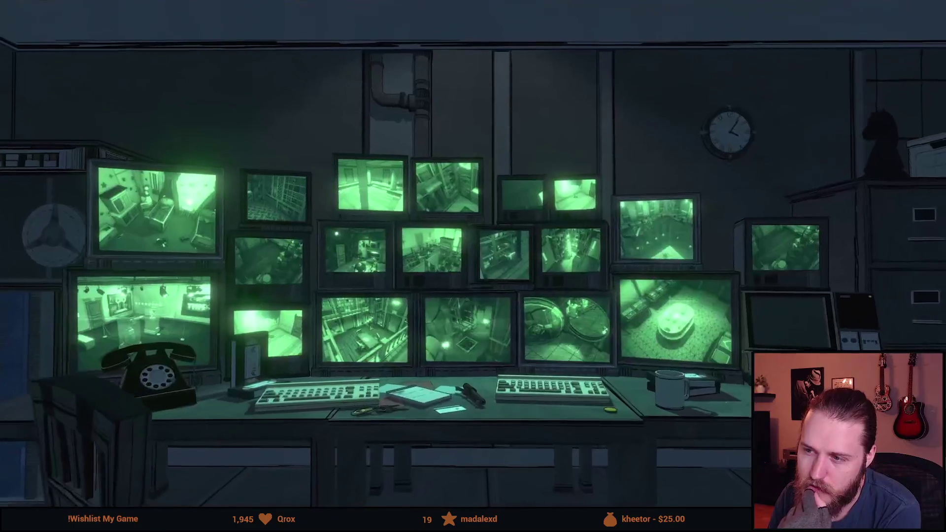
Leave full screen, then watch Blue Prince's accolades trailer full screen before returning.
key("Escape")
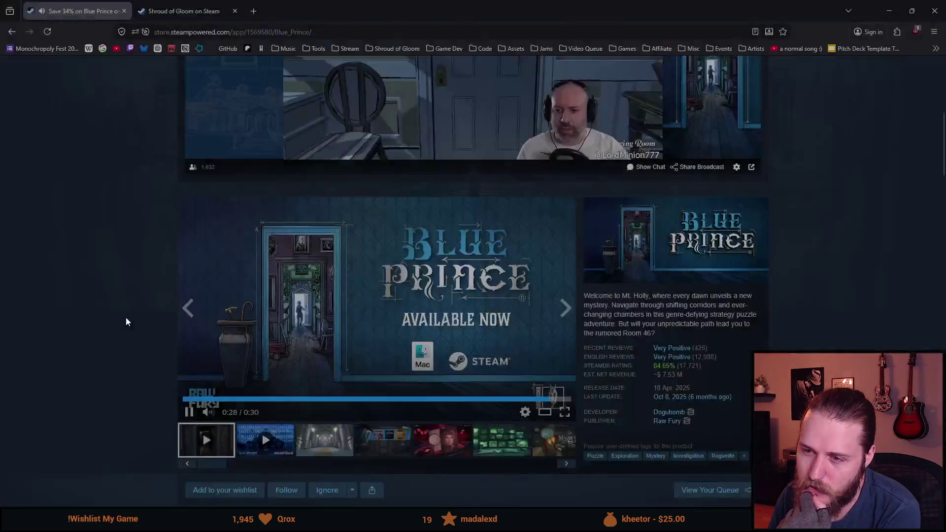
scroll(225, 341, "down", 2)
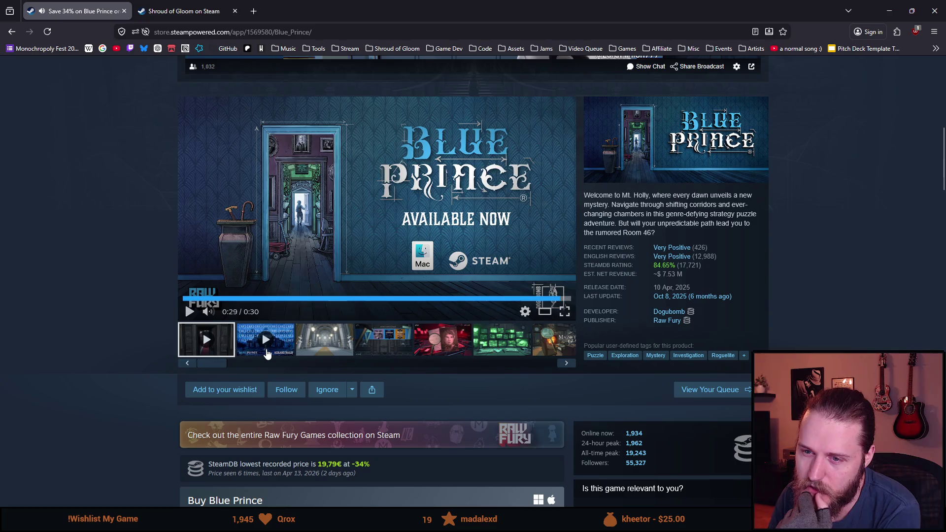
scroll(247, 361, "down", 3)
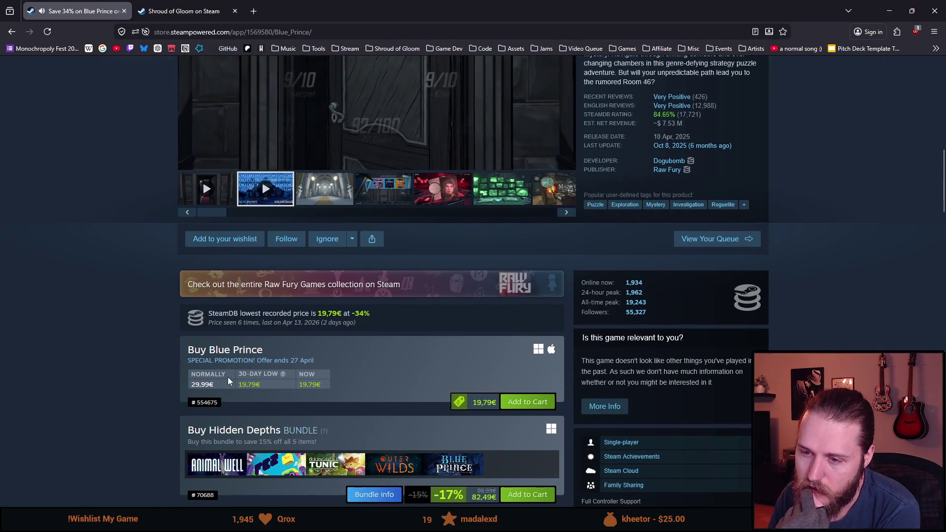
scroll(371, 390, "up", 10)
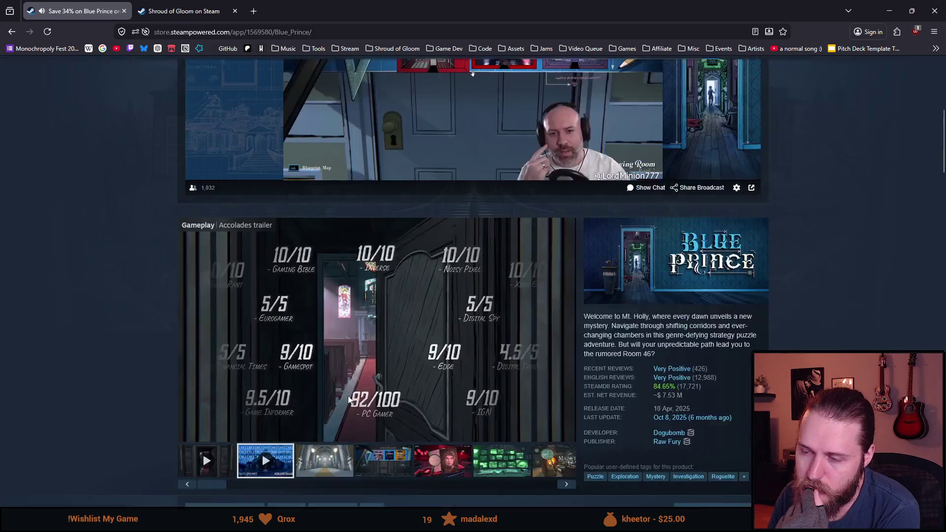
scroll(356, 380, "down", 5)
double_click(328, 306)
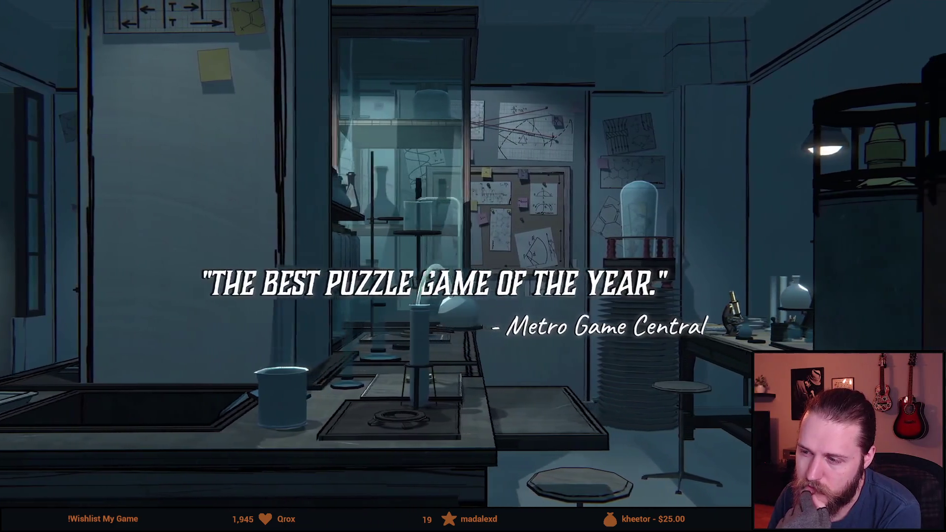
mouse_move(391, 407)
key("Escape")
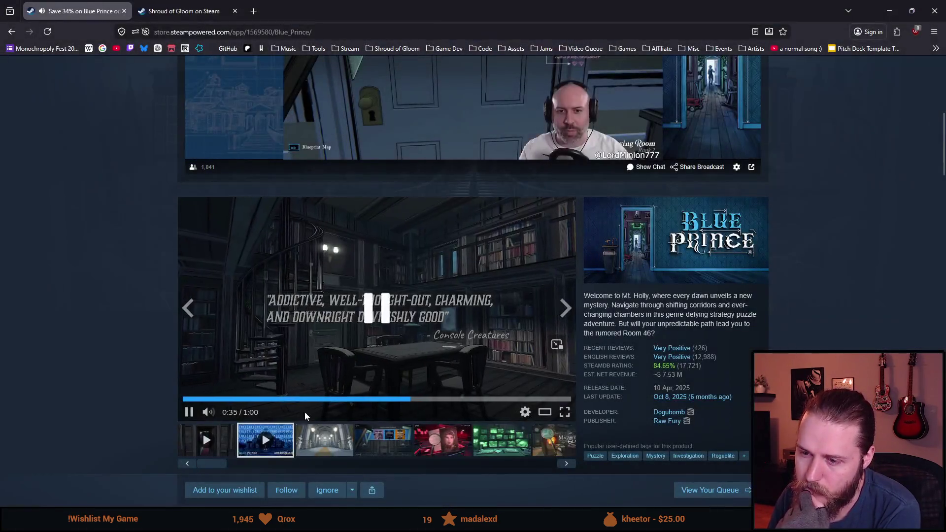
Page through Blue Prince's More Like This games, step back one page, and open Strange Antiquities.
scroll(307, 412, "down", 15)
scroll(315, 403, "down", 15)
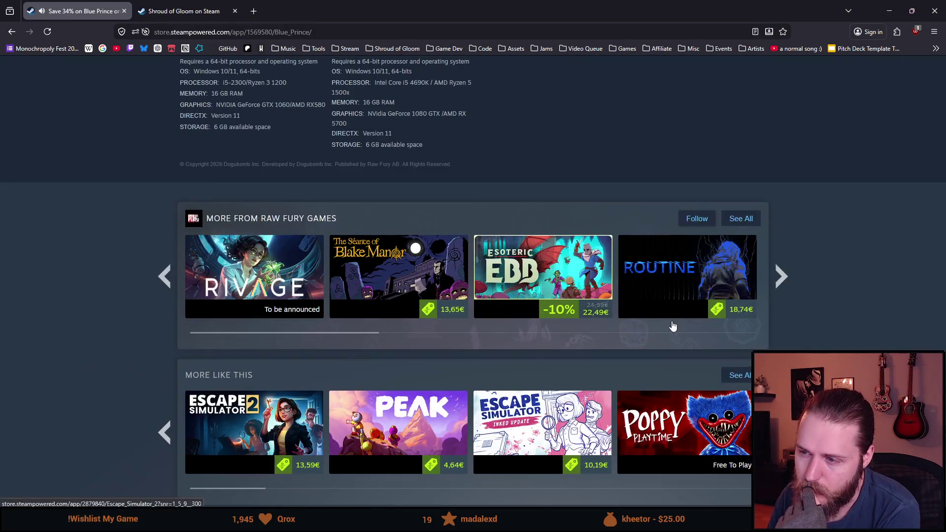
scroll(542, 394, "down", 1)
left_click(781, 382)
left_click(781, 382)
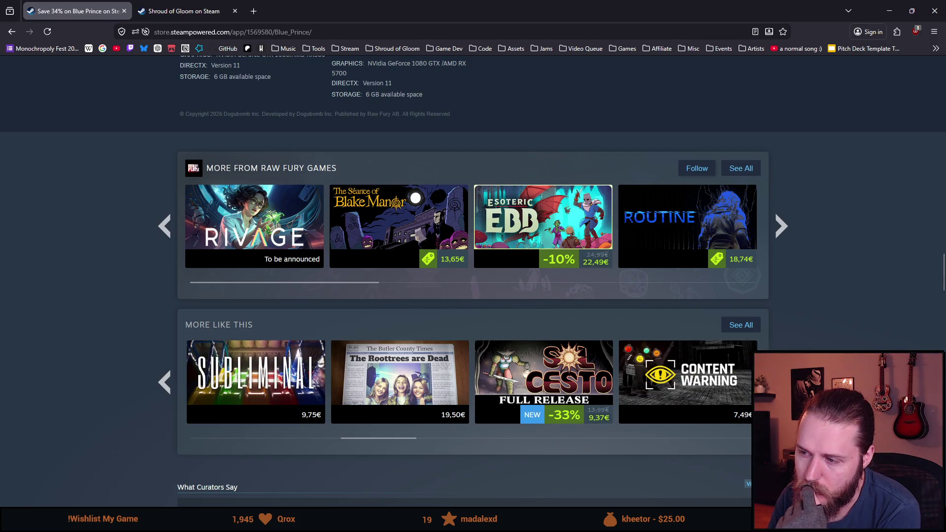
left_click(781, 382)
left_click(782, 382)
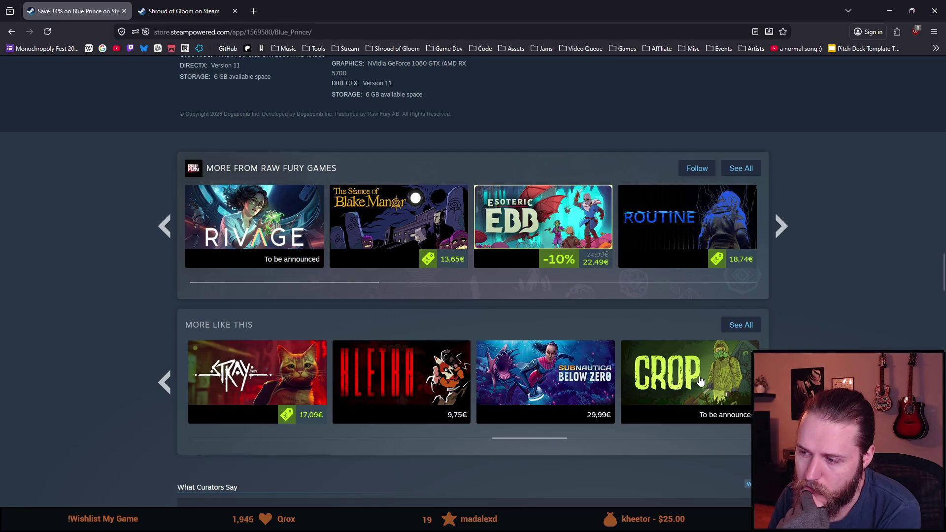
mouse_move(700, 382)
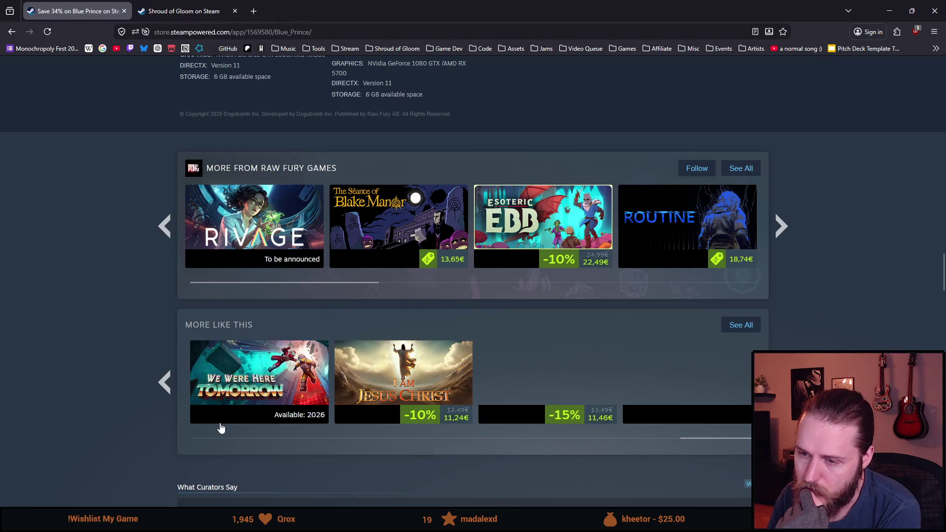
left_click(167, 393)
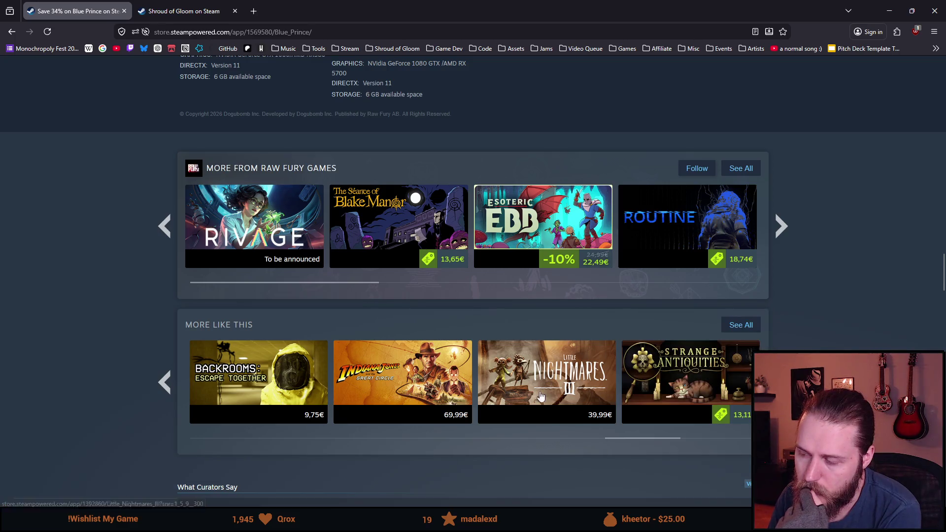
left_click(688, 371)
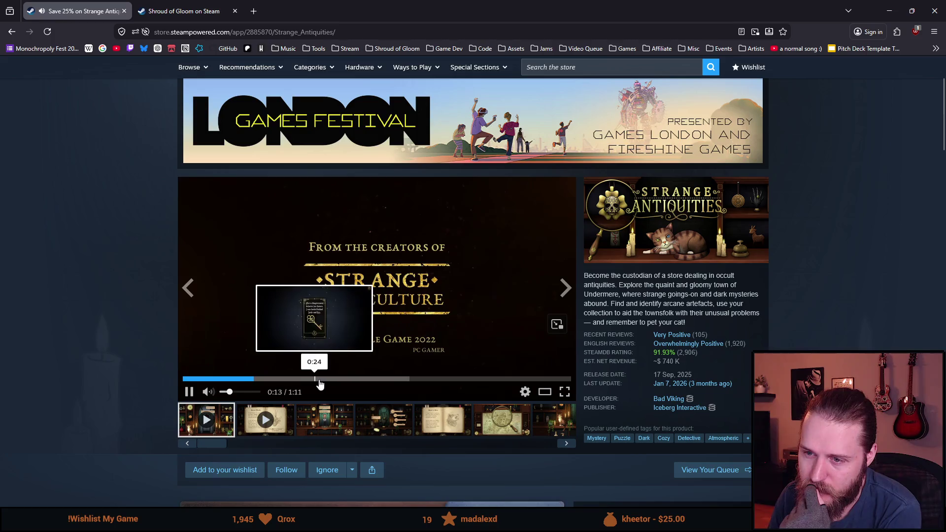
Page through the More Like This games similar to Strange Antiquities.
scroll(209, 321, "down", 20)
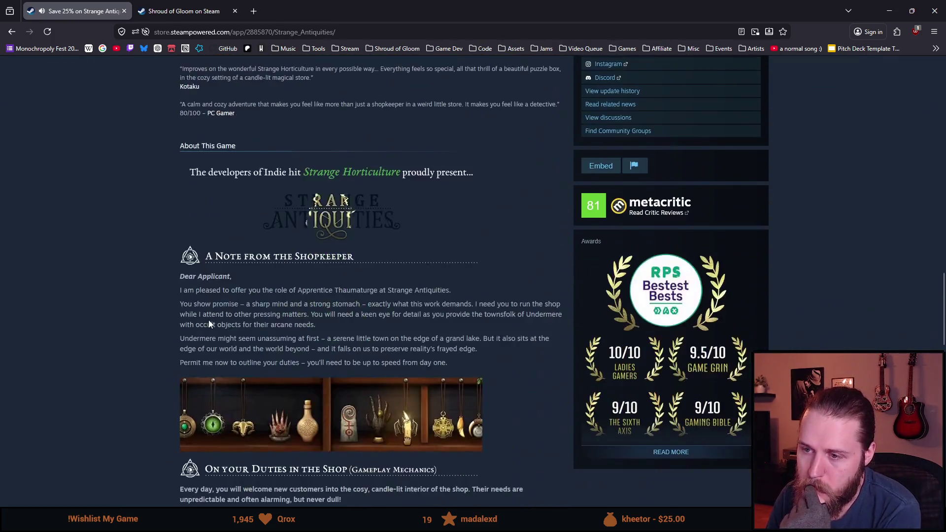
scroll(209, 320, "down", 7)
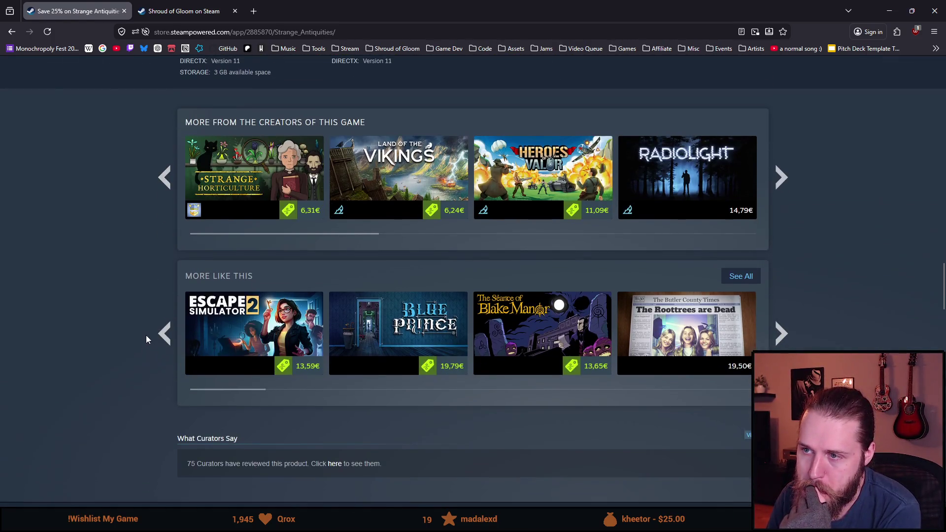
left_click(781, 333)
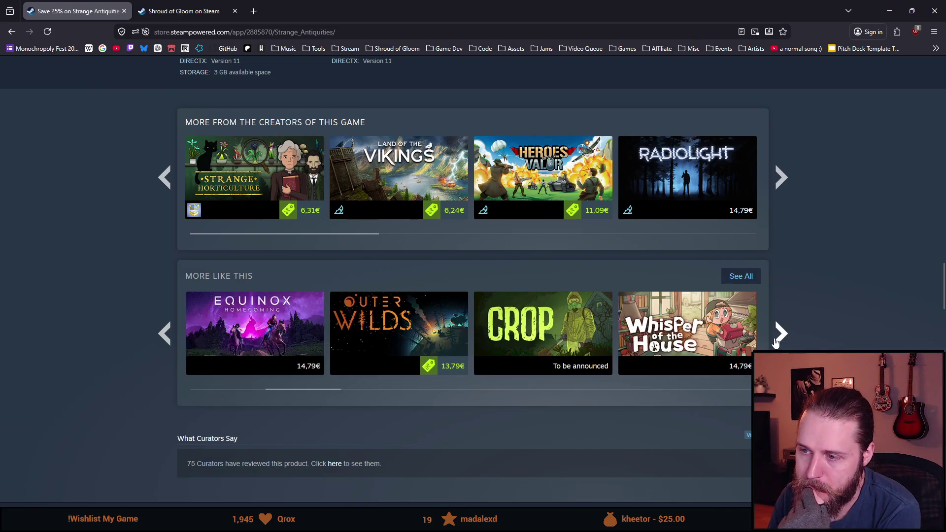
left_click(780, 334)
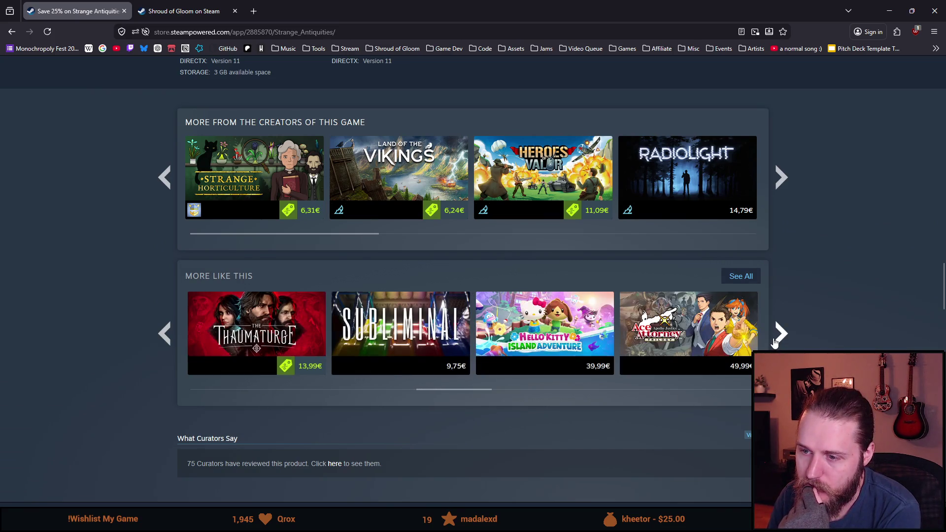
left_click(782, 333)
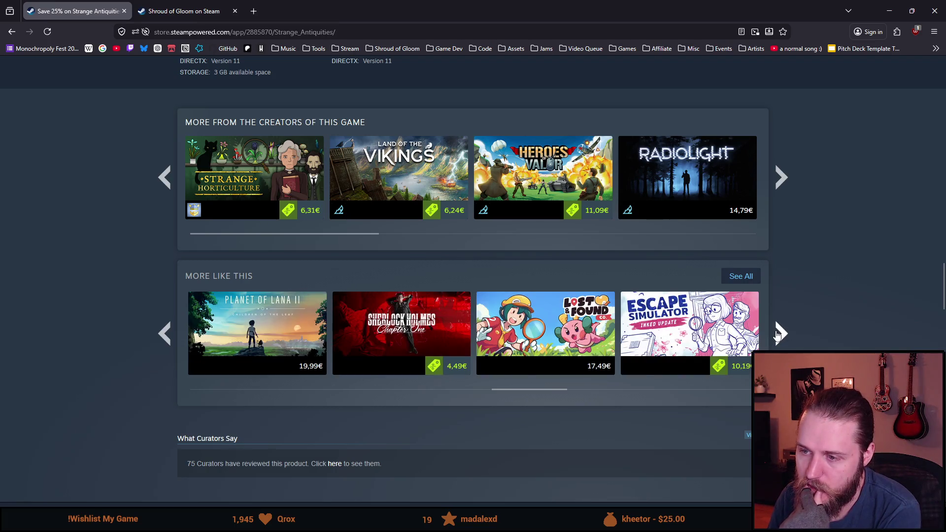
left_click(781, 333)
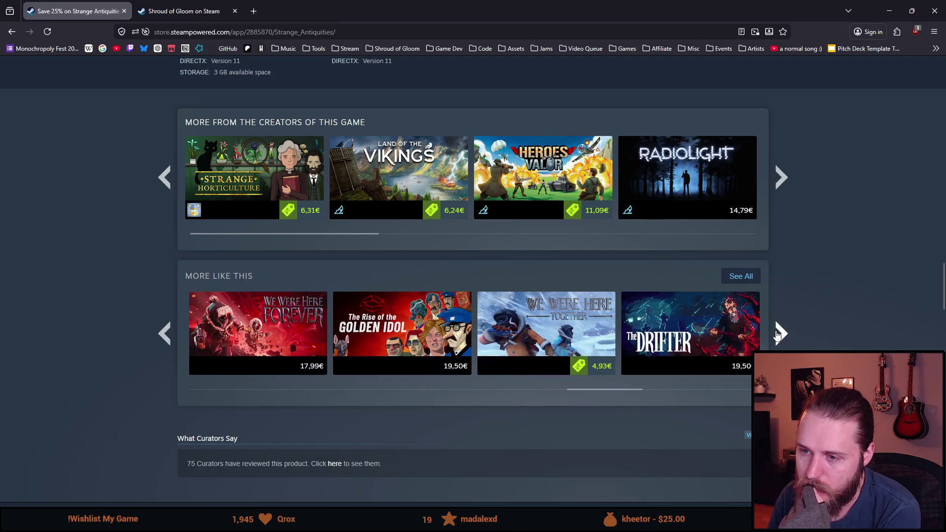
left_click(779, 334)
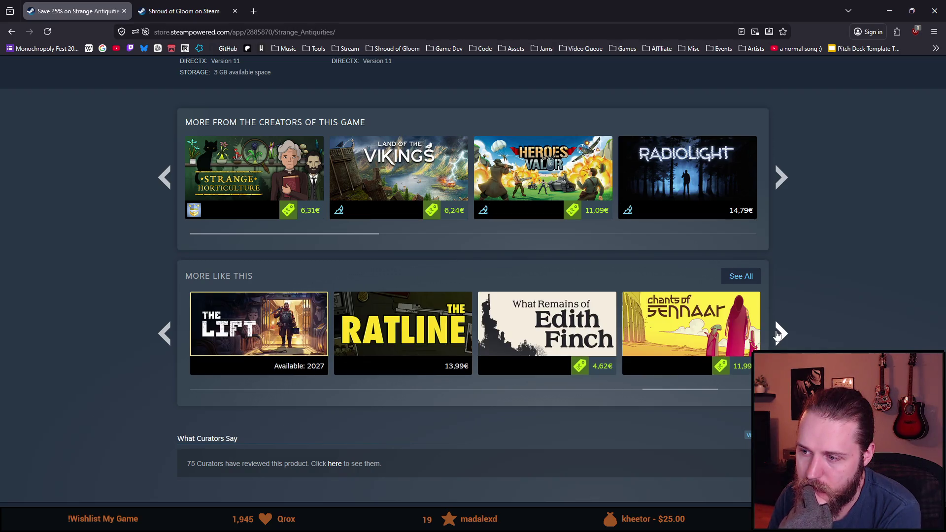
mouse_move(545, 339)
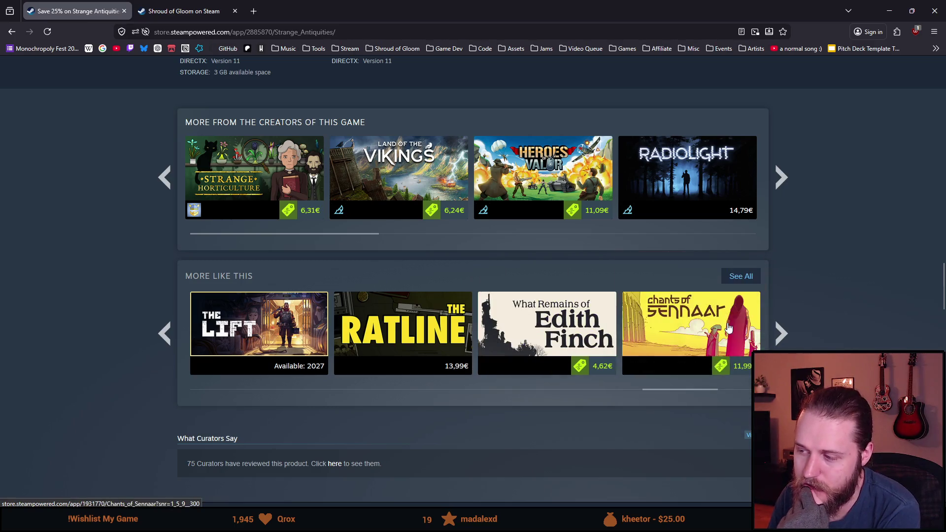
left_click(781, 335)
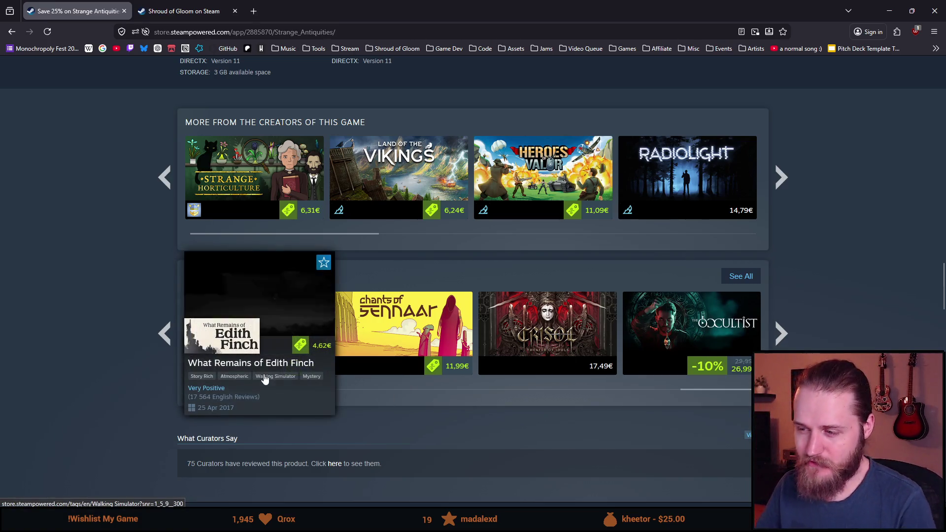
Scroll back to the top of the Strange Antiquities page and open the store search.
scroll(150, 392, "down", 3)
scroll(149, 388, "up", 15)
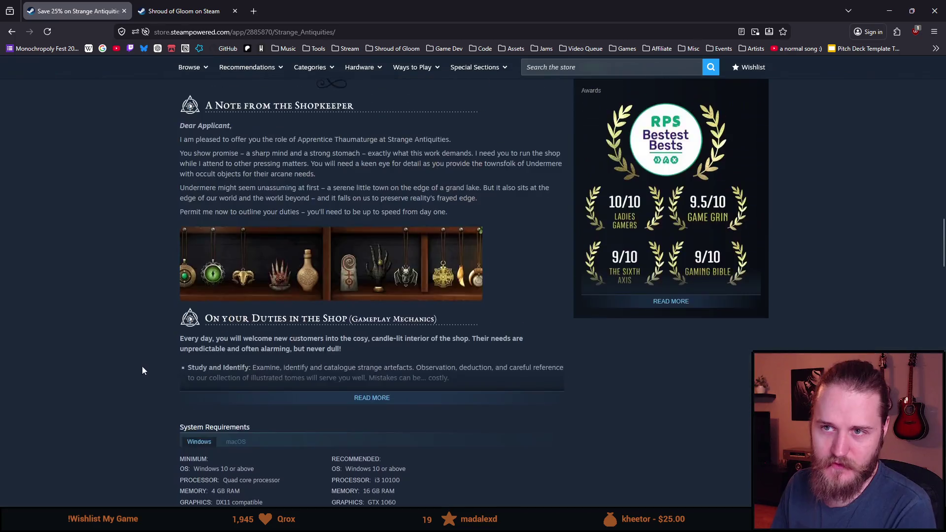
scroll(306, 385, "up", 6)
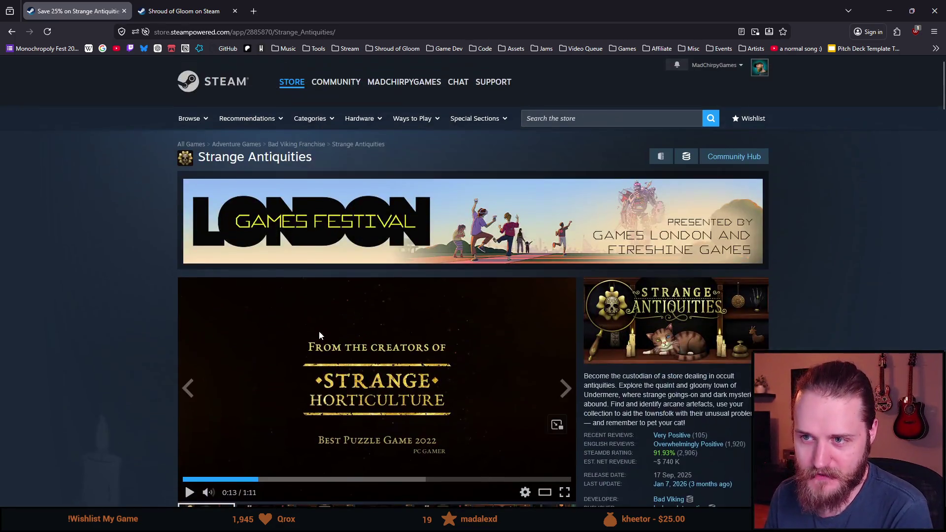
left_click(552, 121)
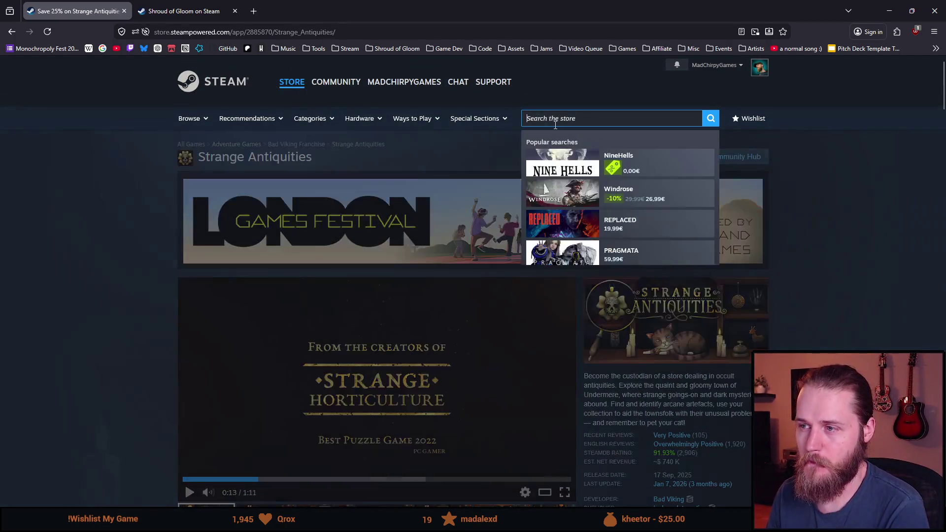
type("poinmt")
Search the store for 'point and click' and open the Point & Click Adventures category.
key("BackSpace")
key("BackSpace")
type("t and click")
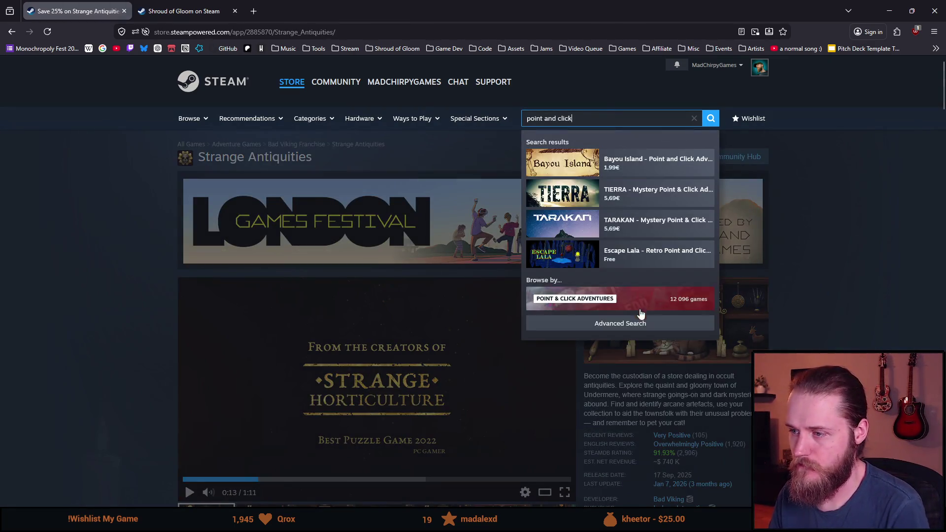
left_click(641, 308)
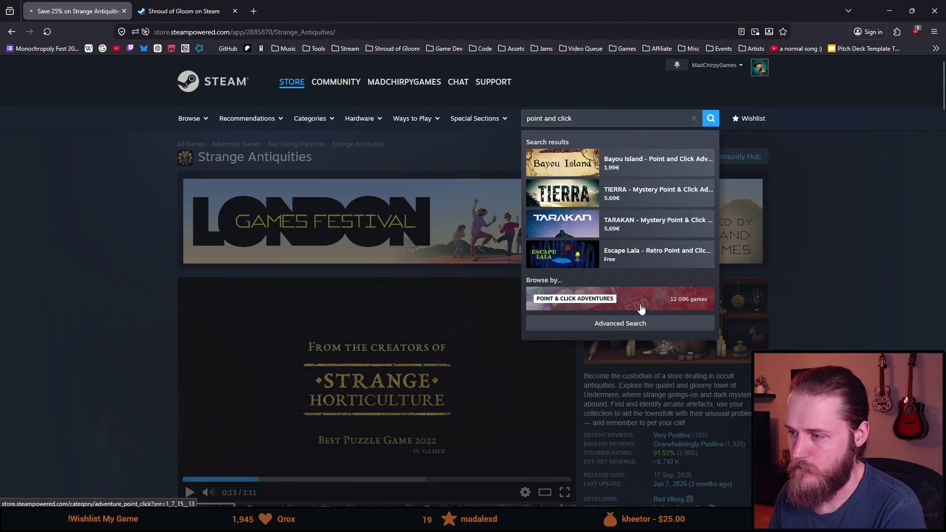
left_click(641, 308)
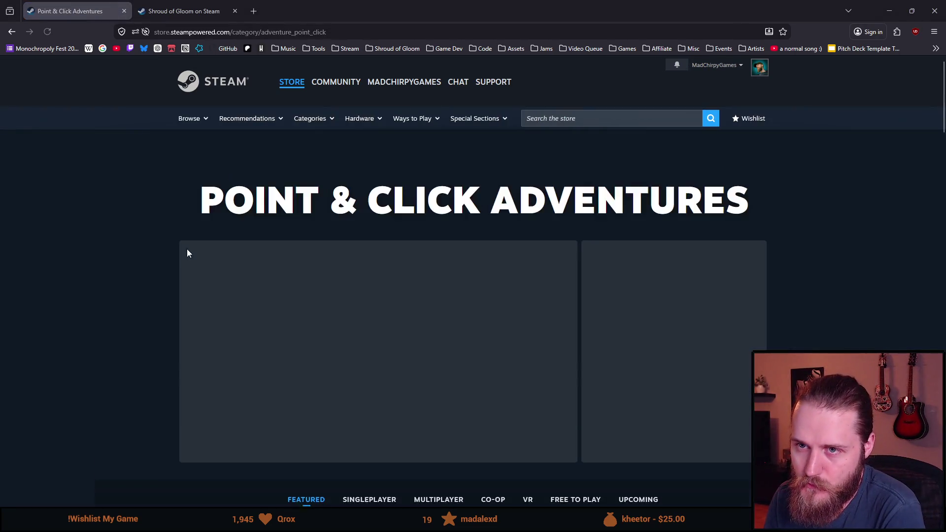
Scroll the Point & Click Adventures category and open Last Report's store page in a new tab.
scroll(173, 249, "down", 4)
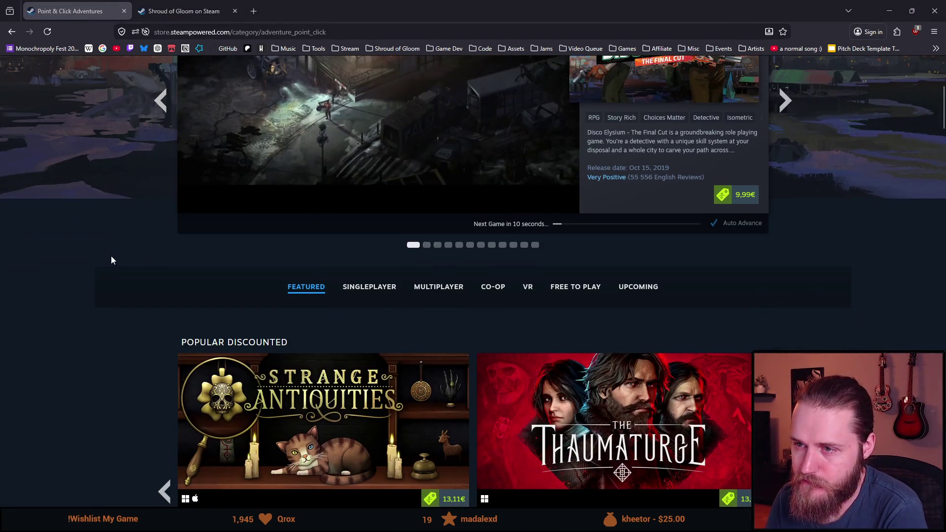
scroll(111, 257, "down", 7)
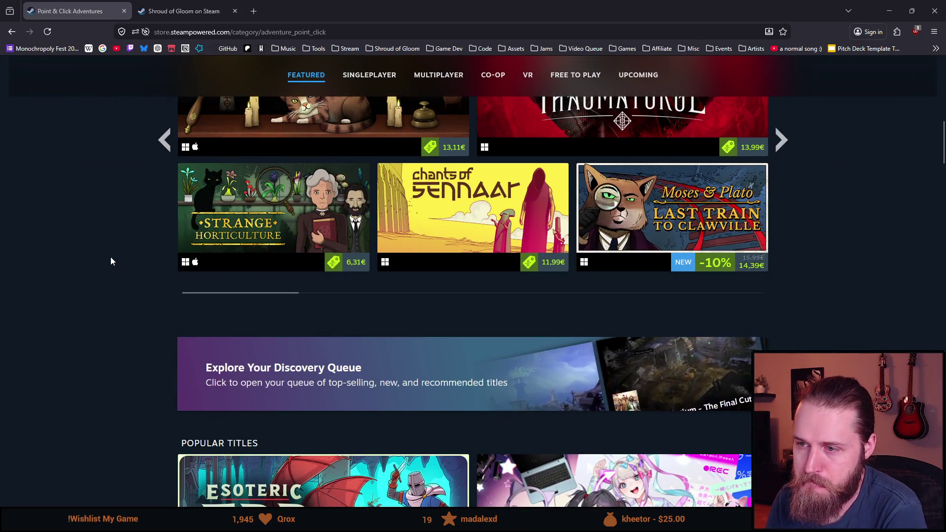
scroll(117, 259, "down", 4)
scroll(117, 259, "down", 3)
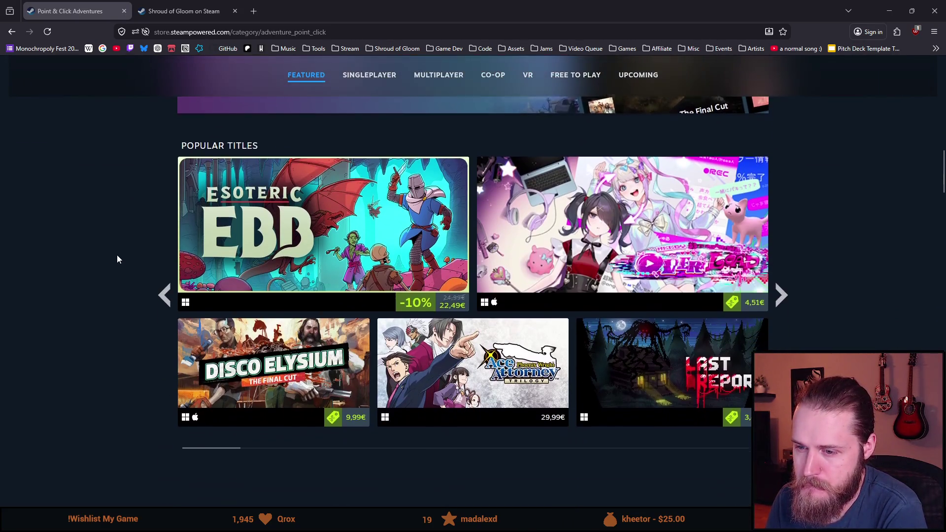
scroll(104, 261, "down", 1)
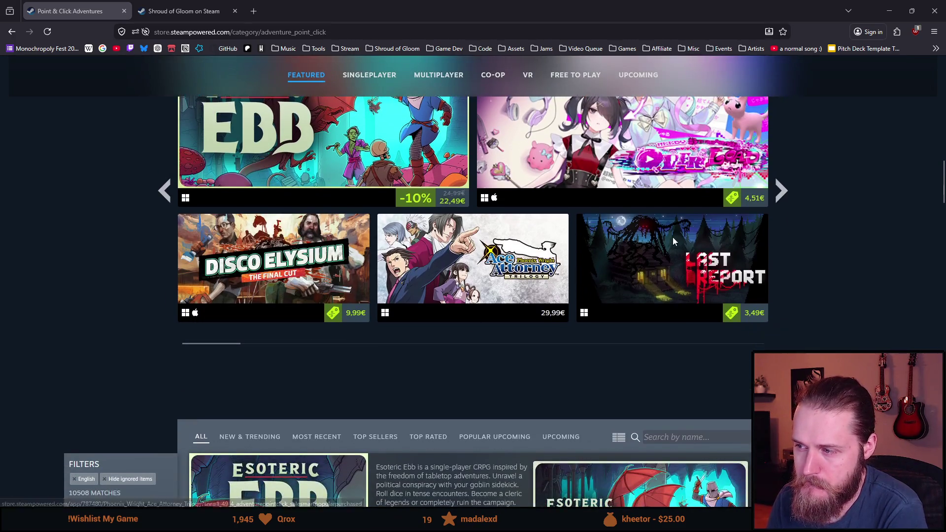
mouse_move(670, 241)
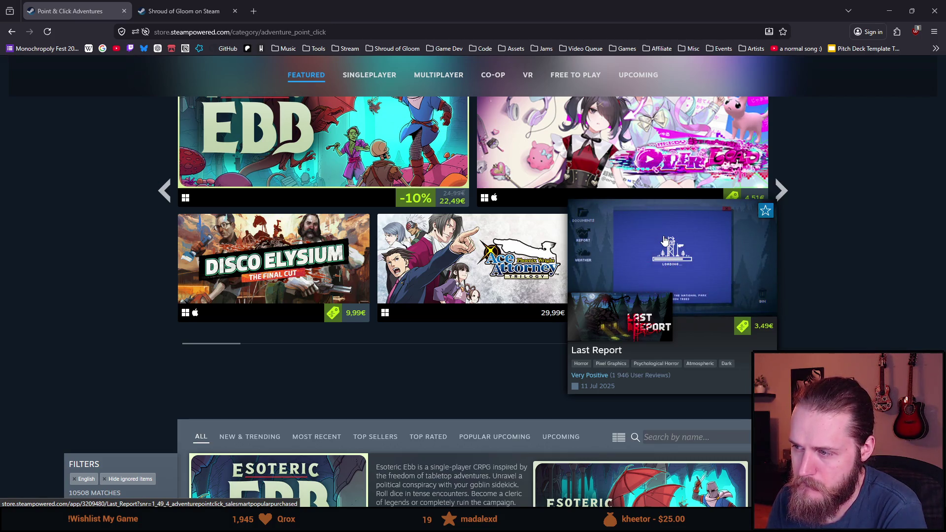
middle_click(665, 241)
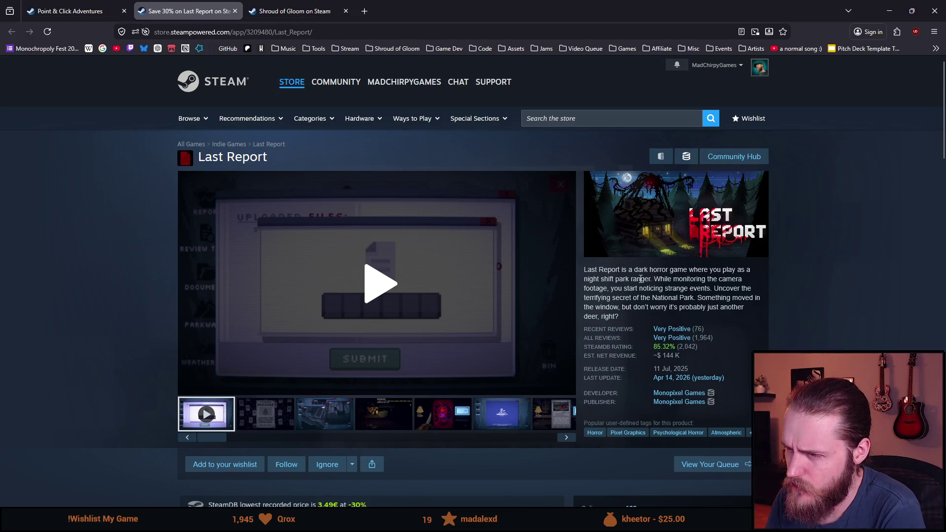
Browse the Last Report screenshots: Missing, REC cameras, loading screen, camera report, car and report form.
left_click(264, 424)
left_click(330, 428)
left_click(413, 427)
left_click(442, 425)
left_click(490, 423)
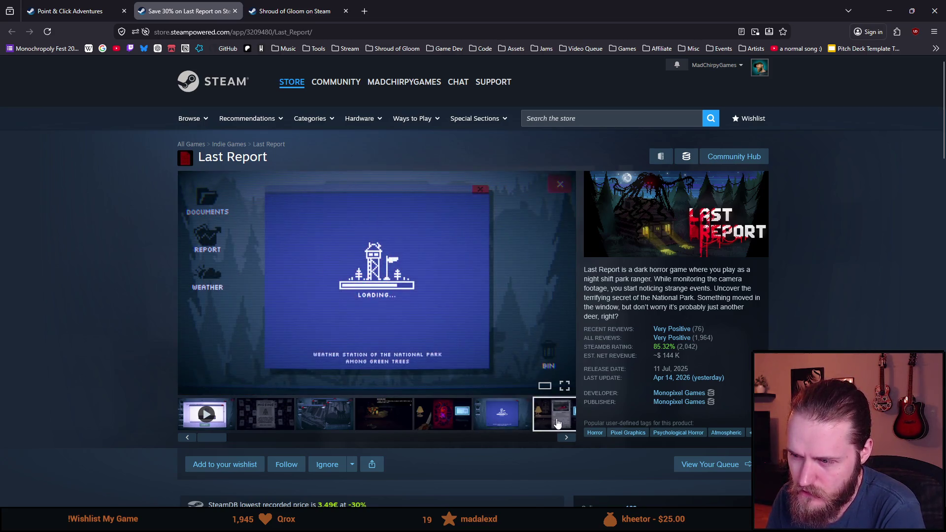
left_click(554, 420)
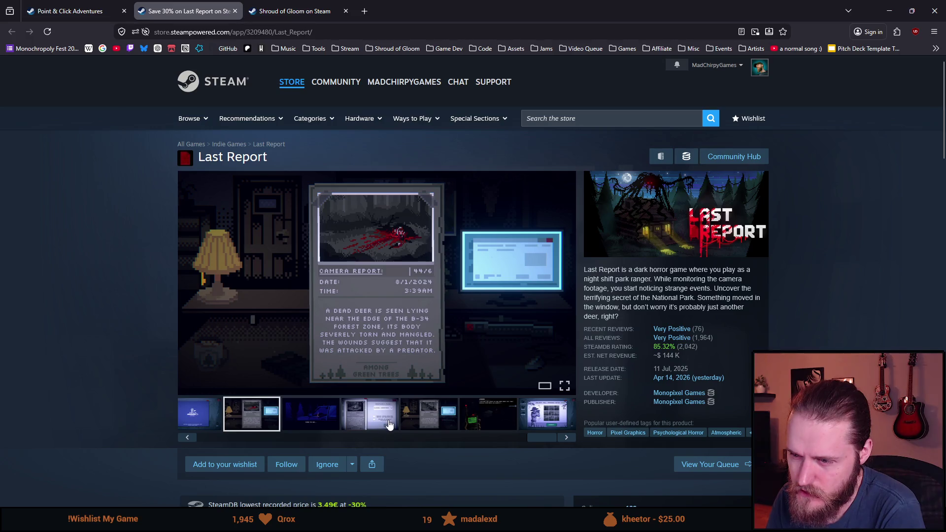
left_click(308, 427)
left_click(375, 424)
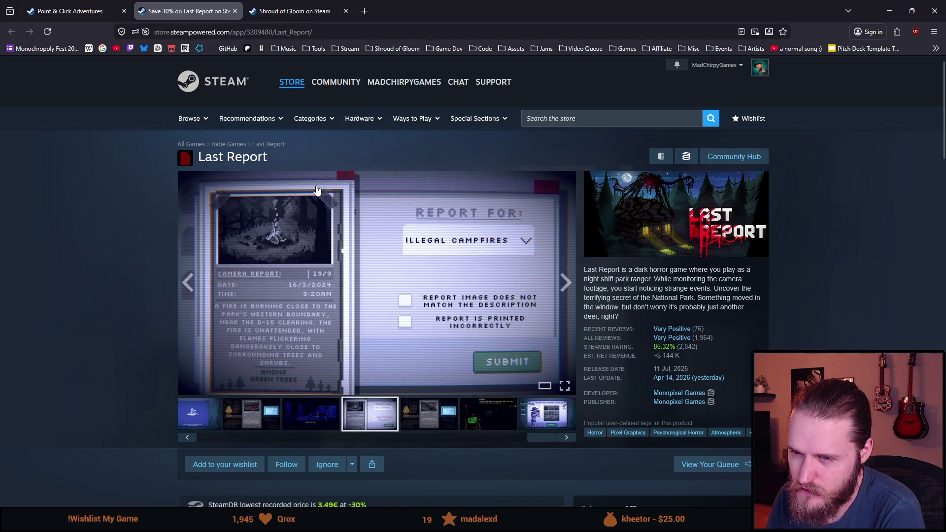
Scroll the Last Report page, then close its tab with Ctrl+W.
scroll(142, 308, "down", 20)
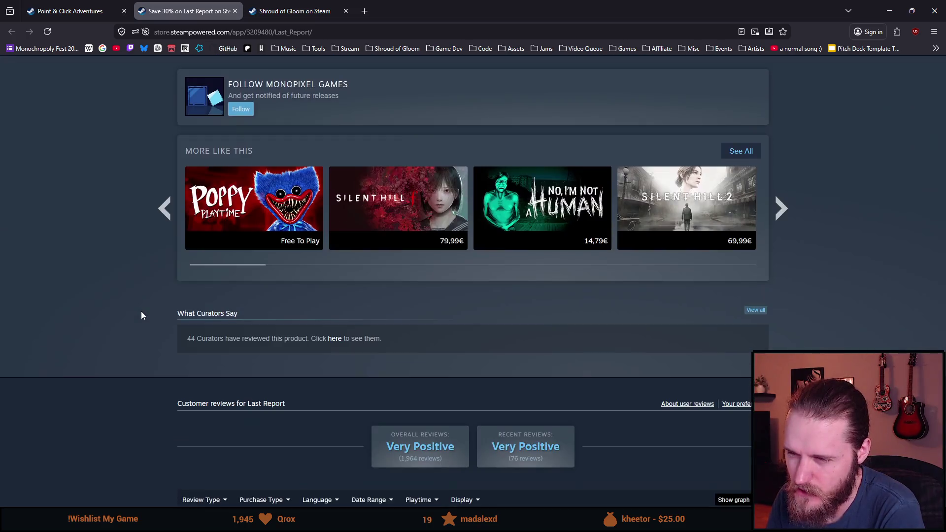
scroll(161, 261, "up", 5)
key("ctrl+w")
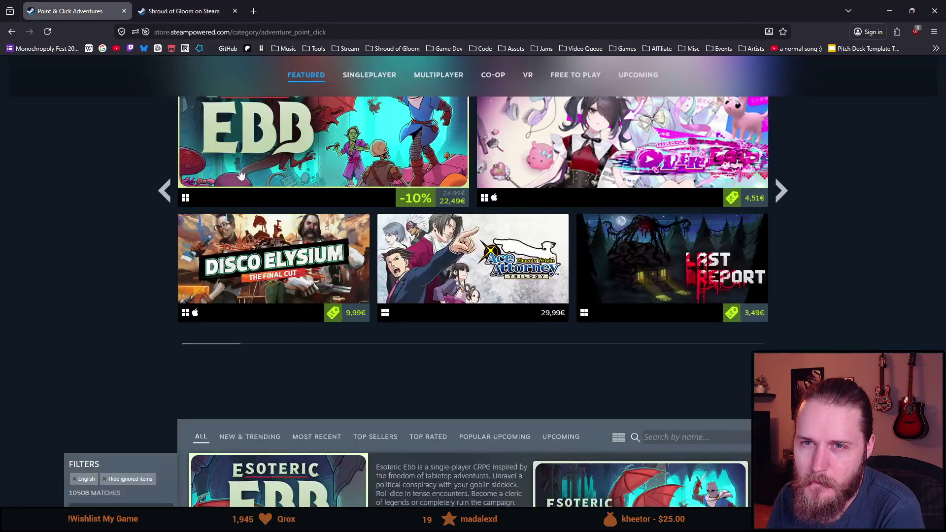
Scroll to the bottom of the Point & Click Adventures list and load more games.
scroll(185, 313, "down", 3)
scroll(184, 309, "down", 10)
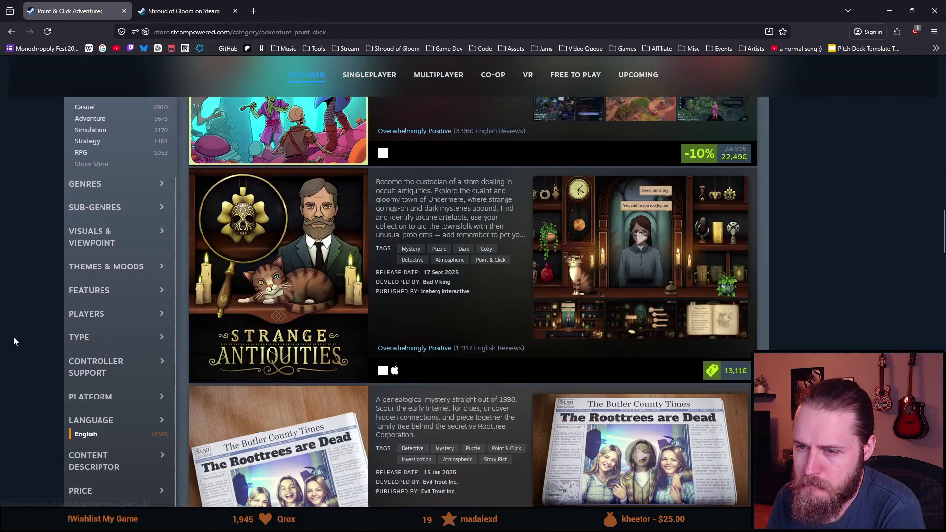
scroll(19, 339, "down", 10)
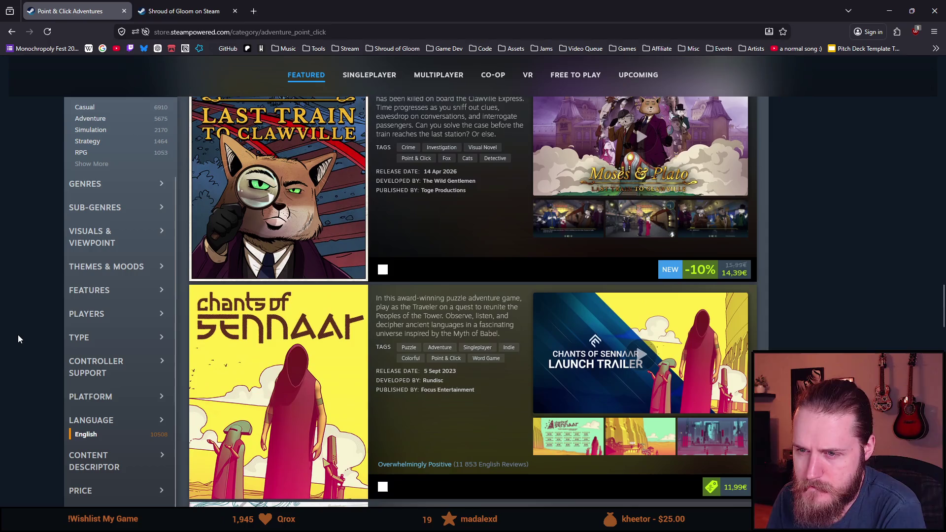
scroll(19, 335, "down", 10)
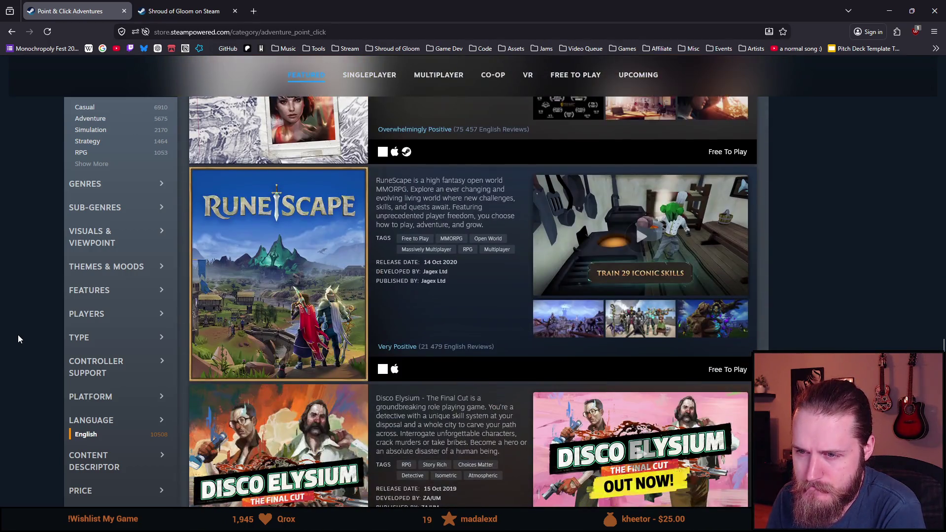
scroll(17, 335, "down", 15)
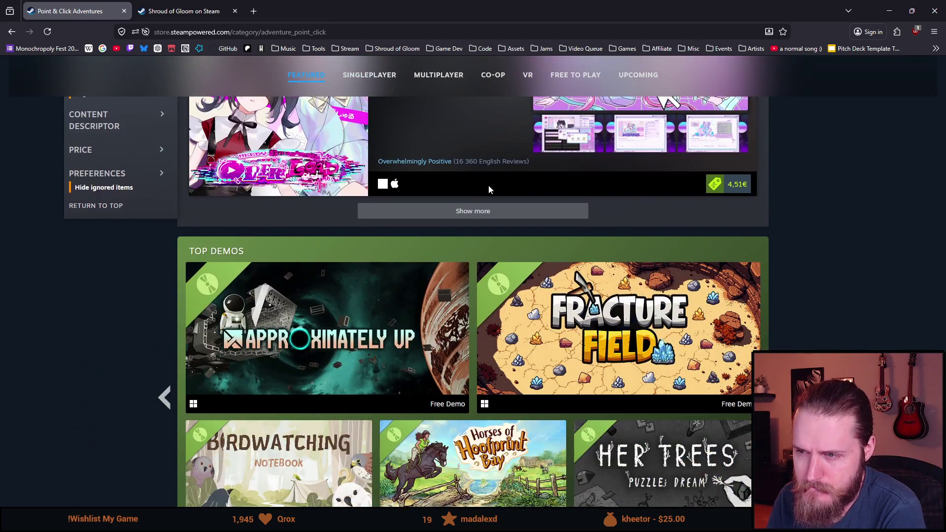
left_click(472, 211)
Scroll through the added titles, such as Kathy Rain 2 and Ace Attorney, and load the next batch.
scroll(34, 313, "down", 2)
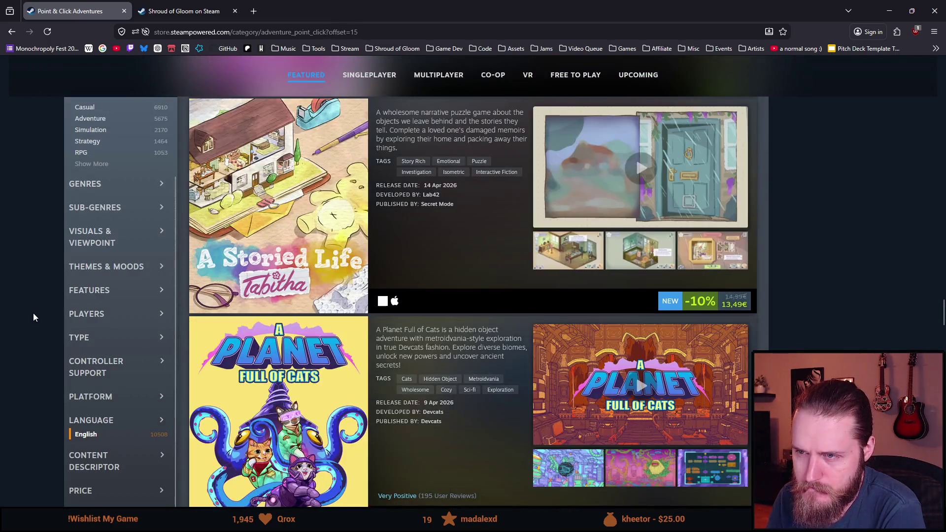
scroll(34, 317, "down", 10)
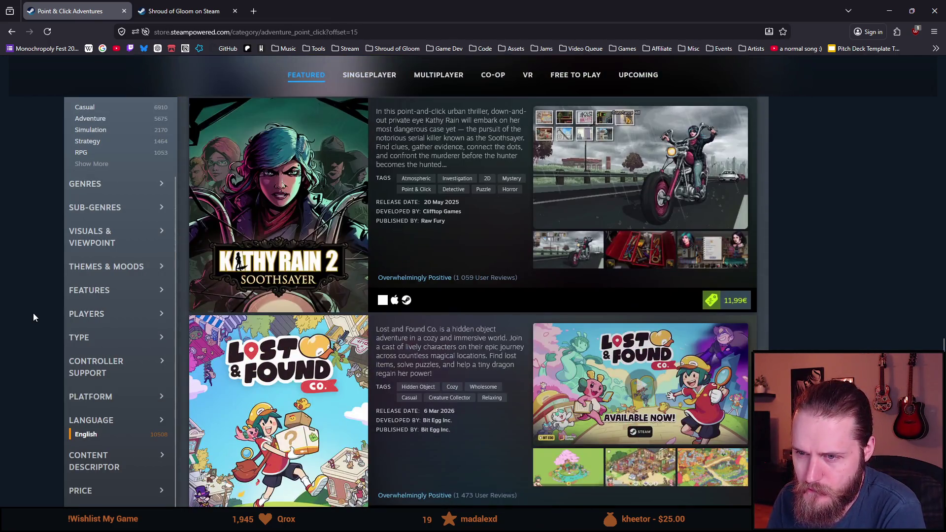
mouse_move(332, 222)
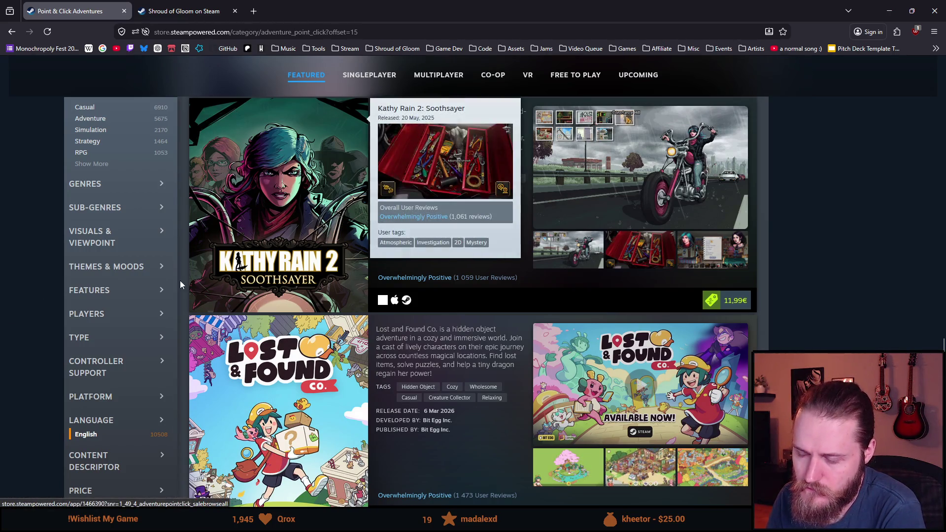
scroll(75, 303, "down", 15)
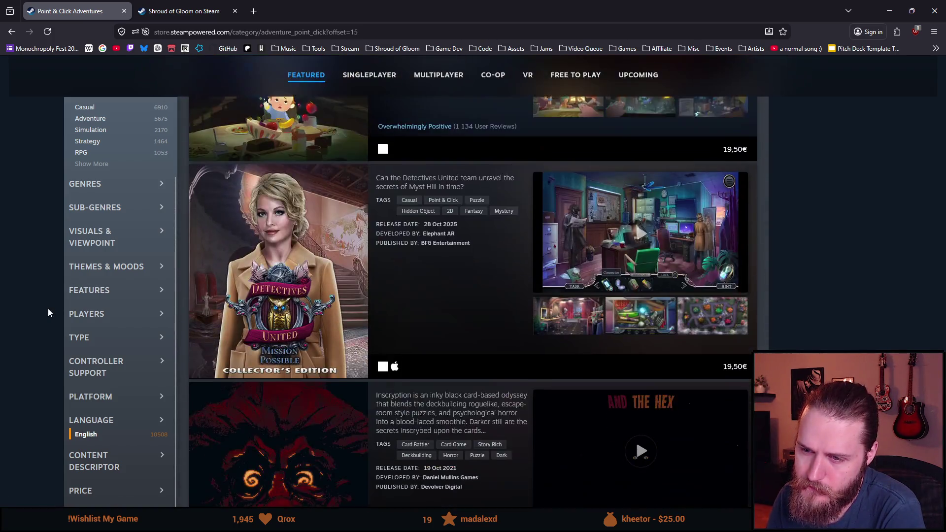
scroll(48, 309, "down", 12)
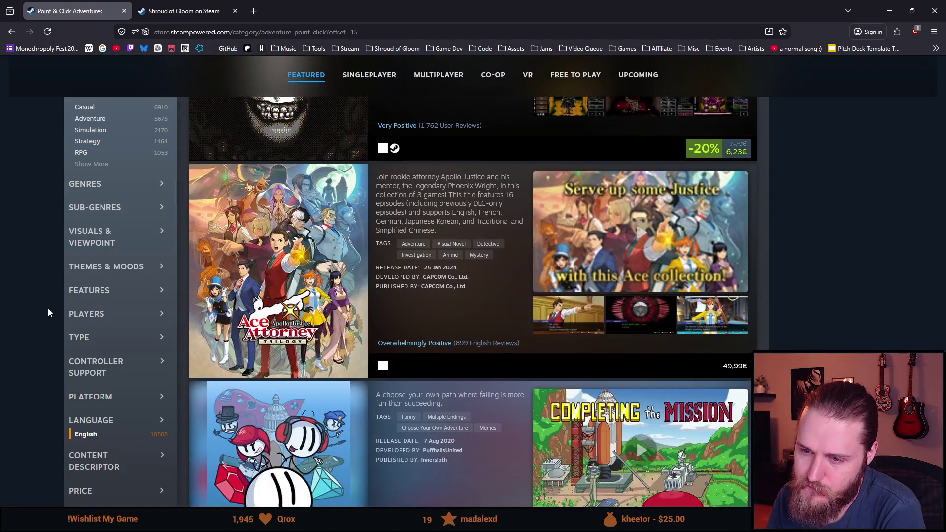
scroll(48, 308, "down", 10)
left_click(475, 113)
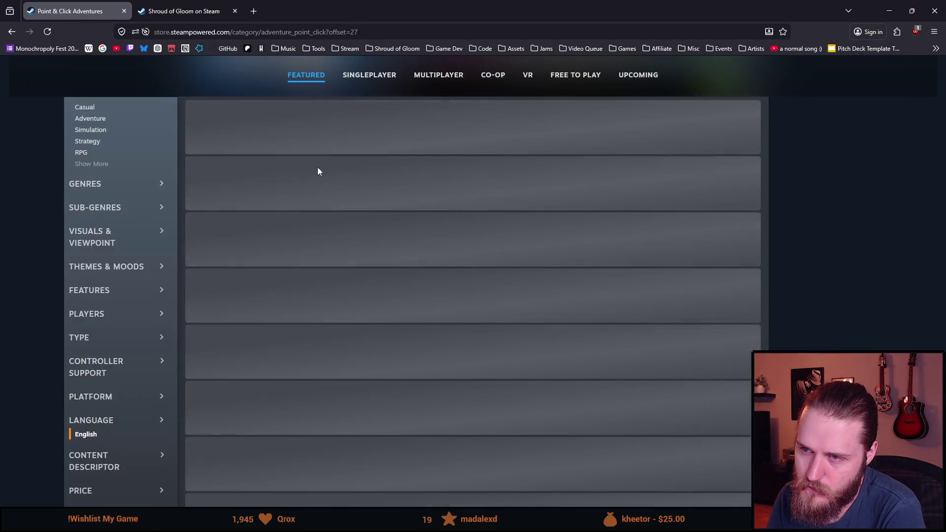
Scroll past Machinarium and The Case of the Golden Idol down to Kathy Rain: The Director's Cut.
scroll(57, 254, "down", 8)
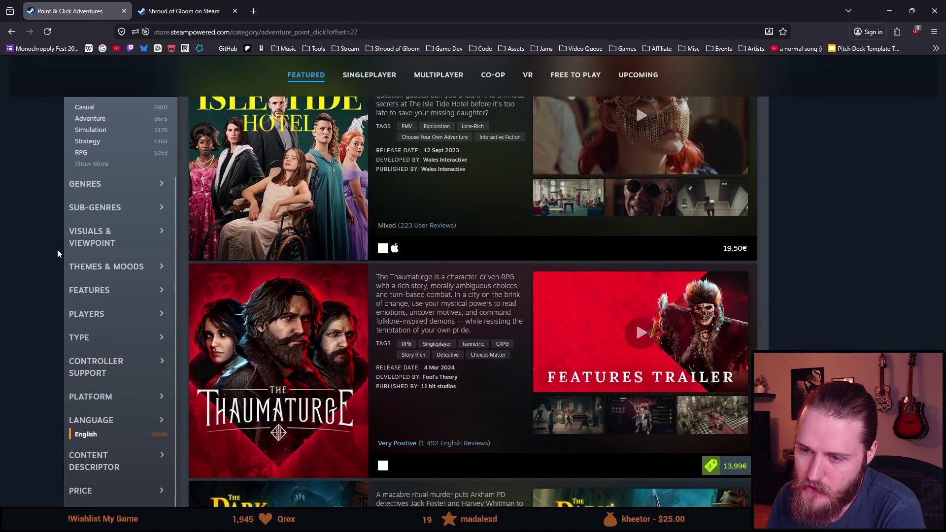
scroll(57, 252, "down", 10)
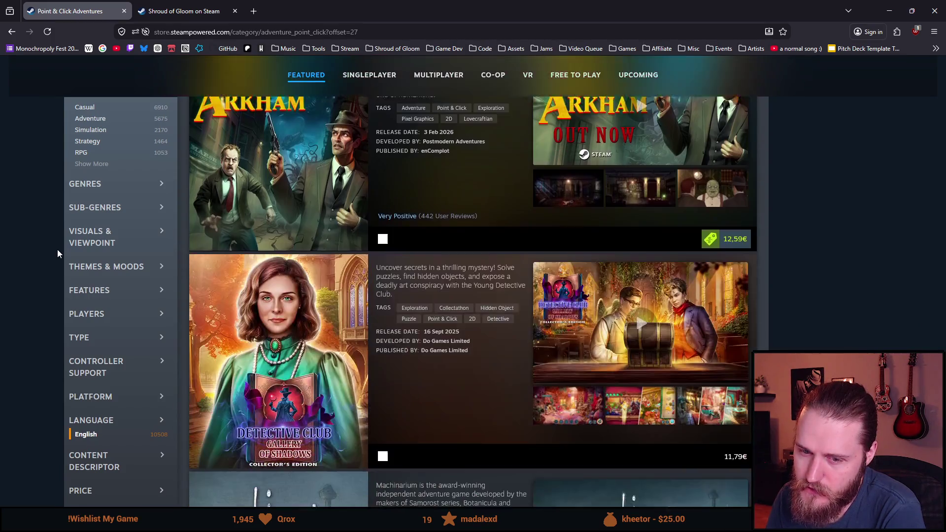
scroll(58, 253, "down", 9)
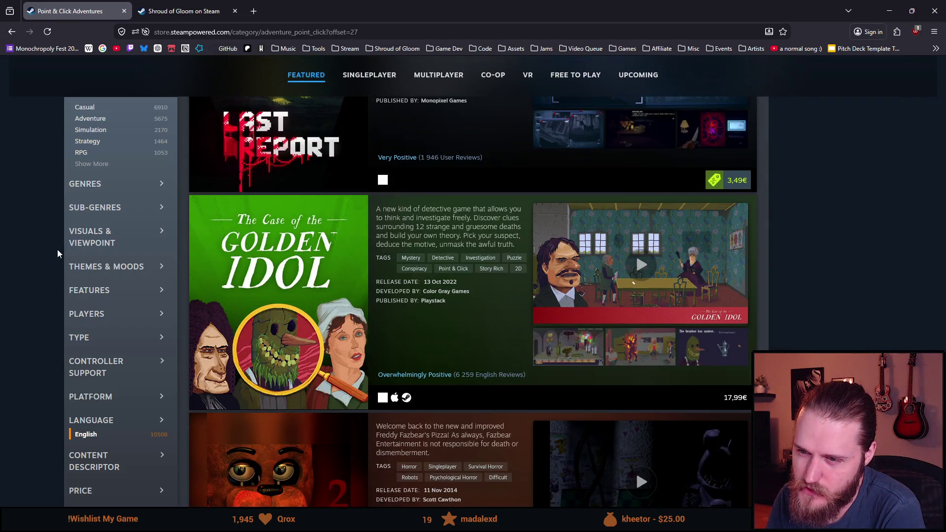
scroll(57, 249, "down", 5)
scroll(58, 250, "down", 10)
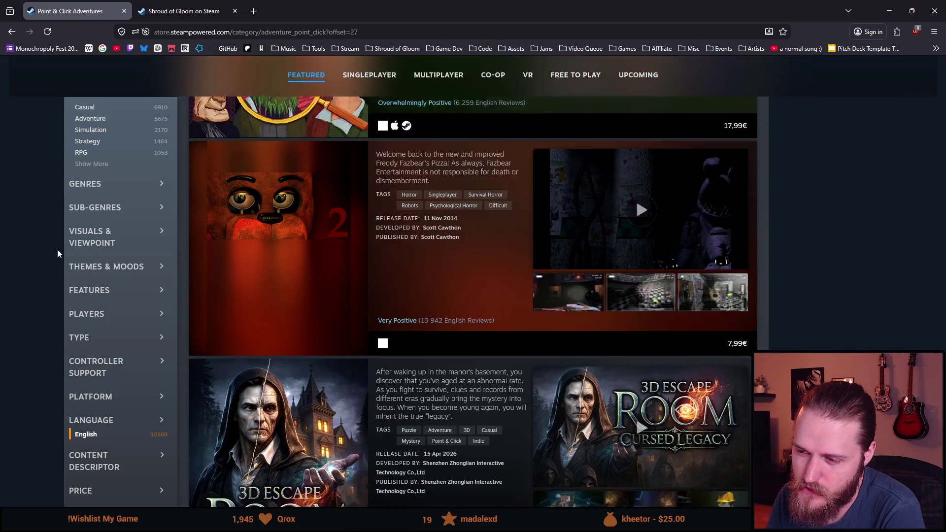
scroll(58, 254, "down", 2)
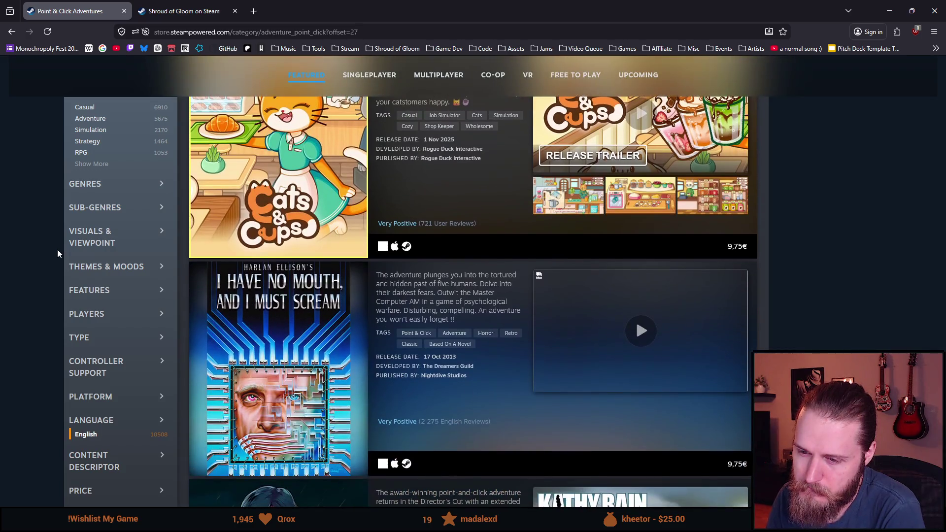
scroll(53, 252, "down", 6)
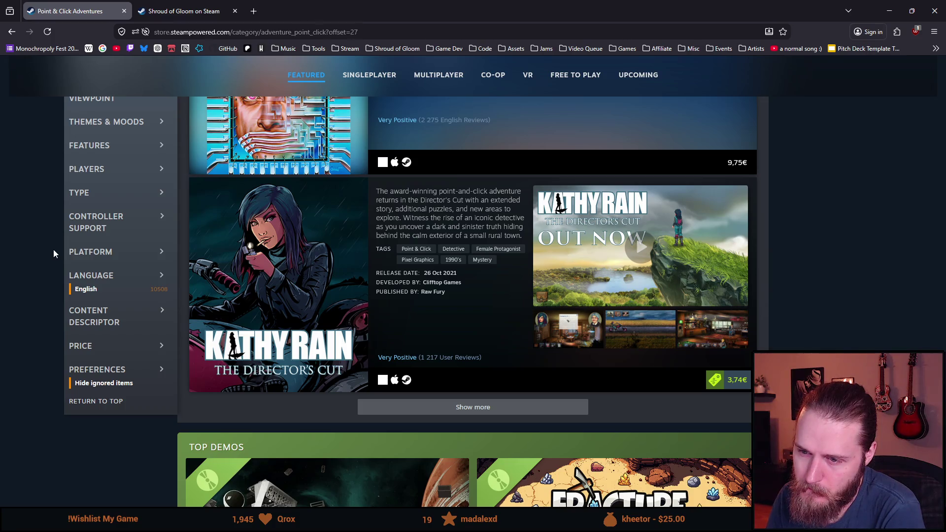
Load another batch of games and open Aurora Hills: Chapter 2 in a new tab.
left_click(457, 410)
scroll(256, 370, "down", 5)
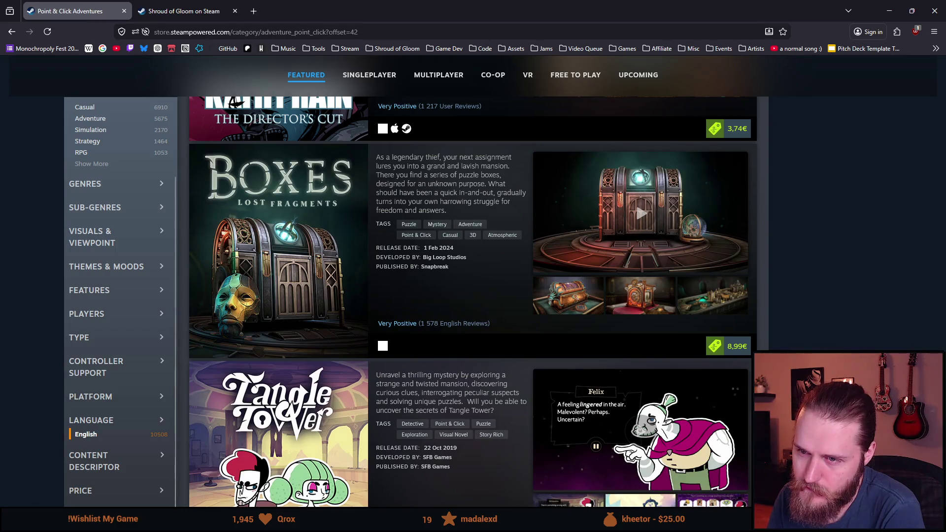
scroll(26, 357, "down", 11)
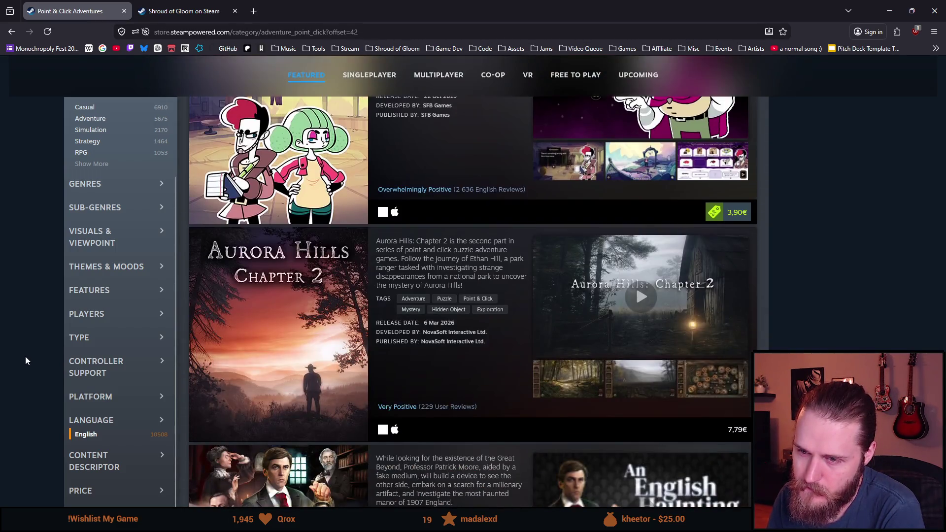
scroll(26, 357, "up", 3)
scroll(26, 358, "down", 5)
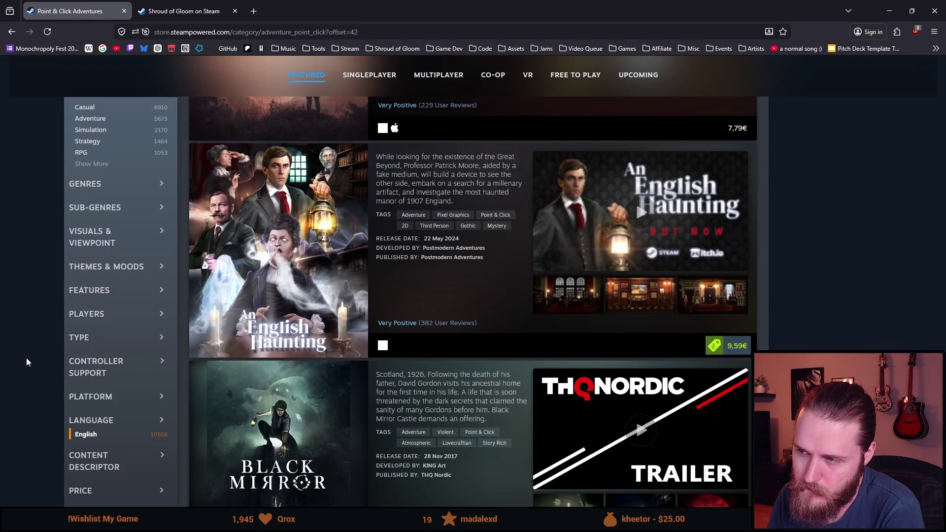
scroll(26, 363, "up", 5)
mouse_move(304, 265)
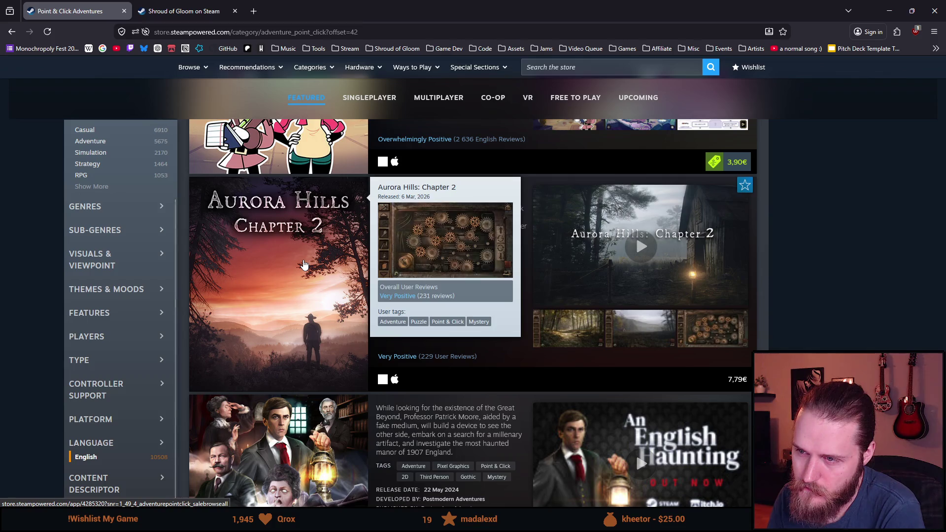
left_click(282, 280)
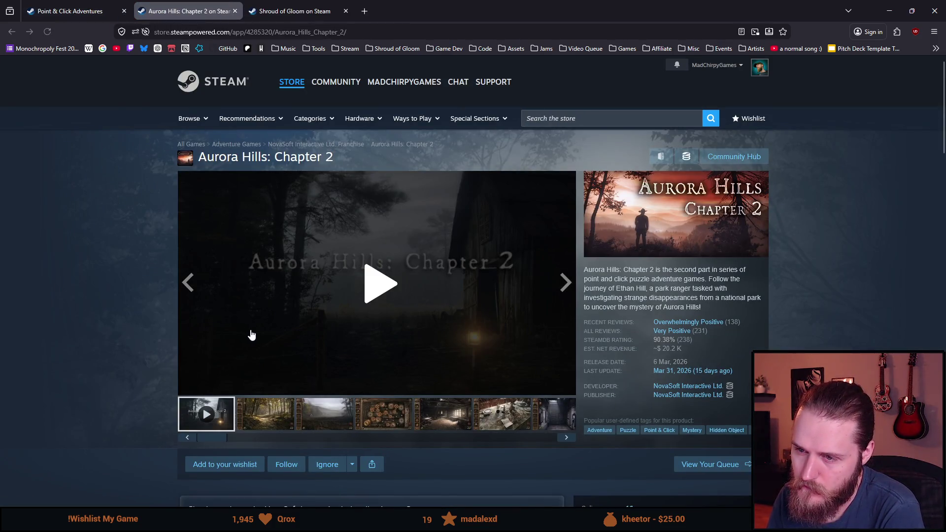
Play the Aurora Hills: Chapter 2 trailer in full screen.
left_click(498, 311)
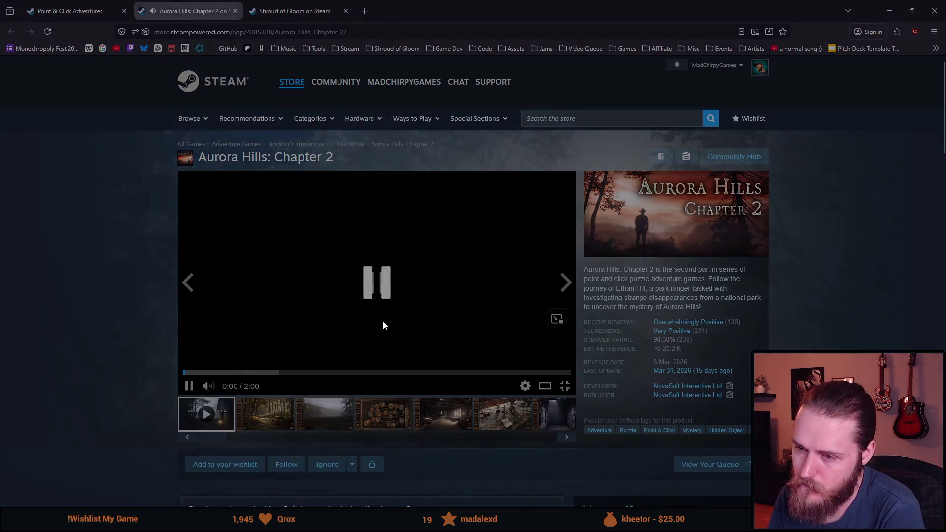
double_click(383, 322)
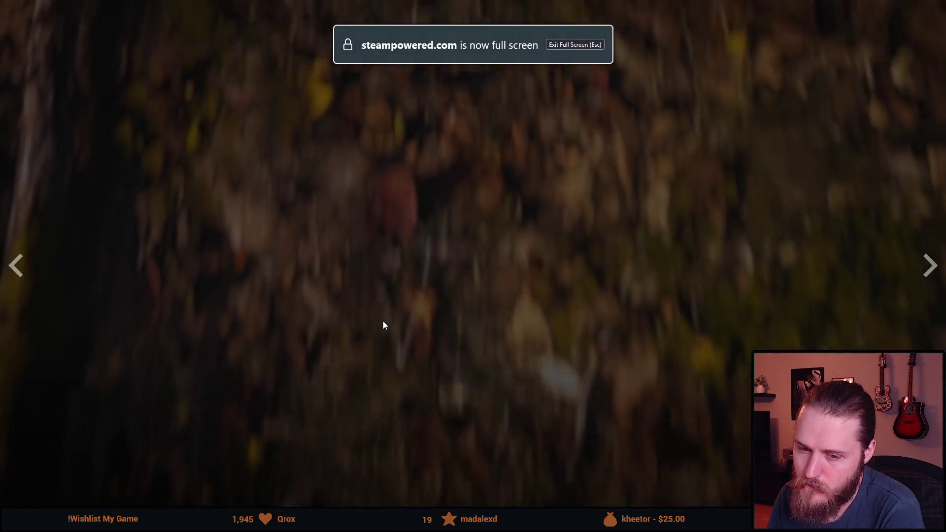
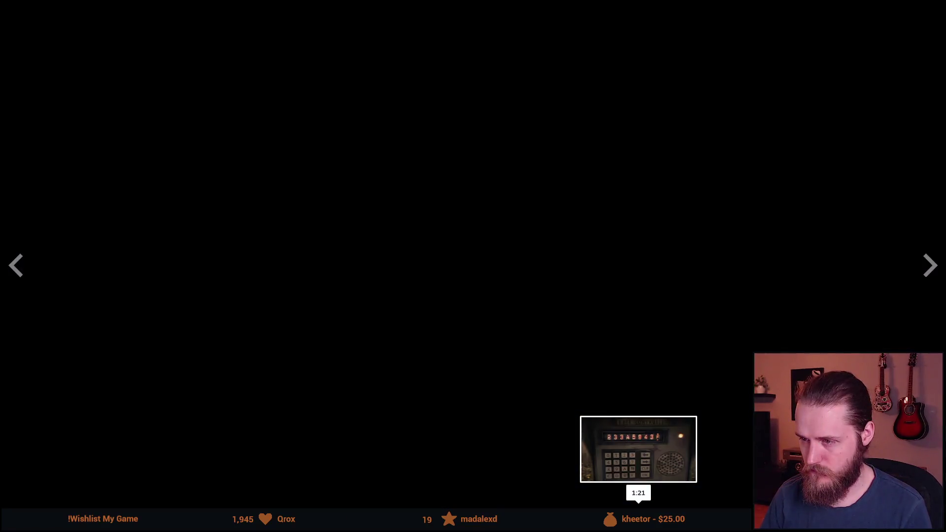
Exit the fullscreen Aurora Hills: Chapter 2 trailer and close its store page.
key("Escape")
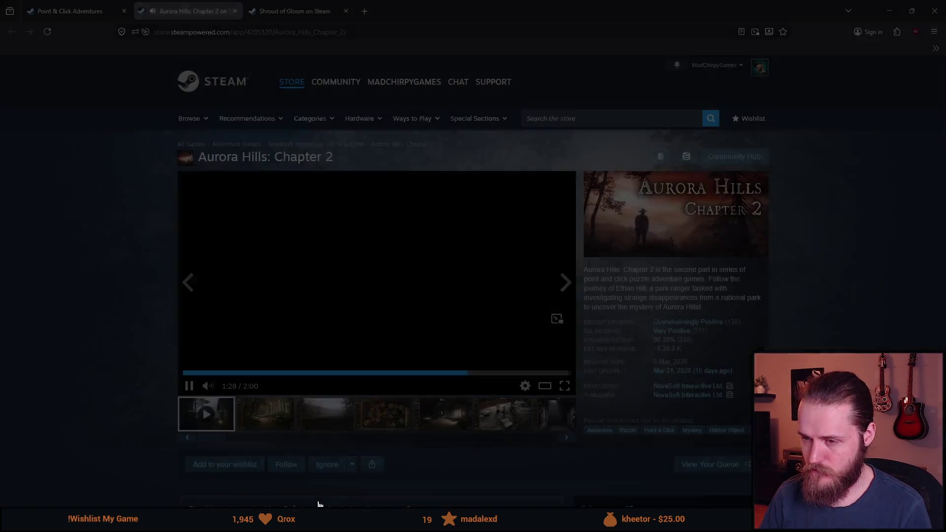
scroll(698, 267, "down", 8)
scroll(437, 346, "down", 15)
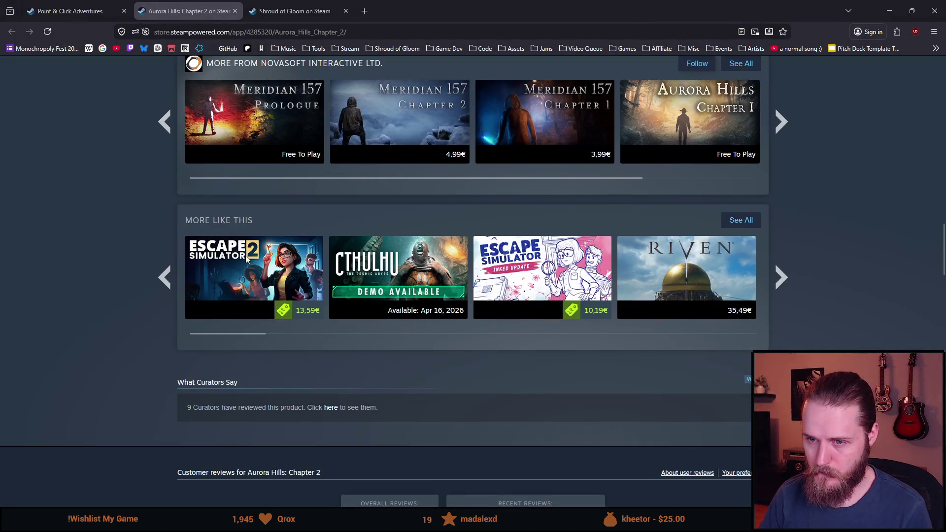
left_click(232, 11)
Browse the Point & Click Adventures listing, then close that tab.
scroll(193, 373, "down", 8)
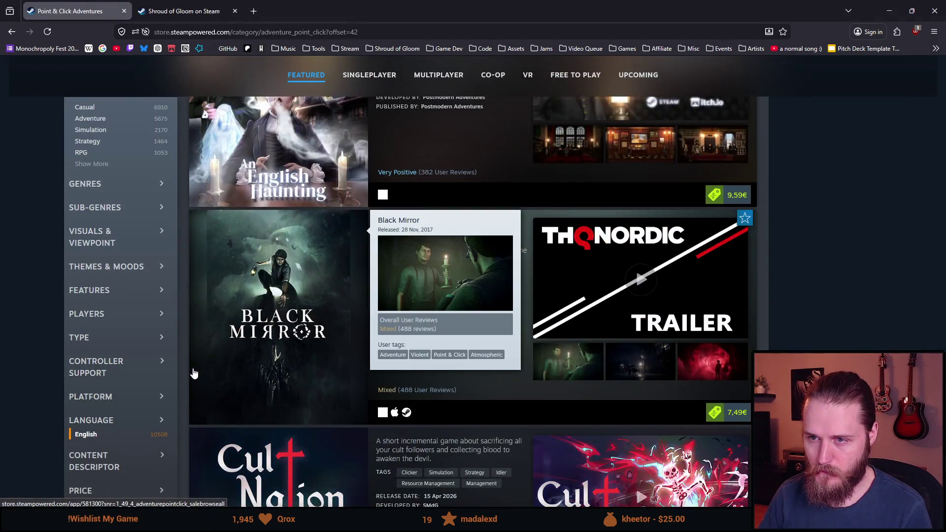
scroll(193, 374, "up", 3)
mouse_move(251, 289)
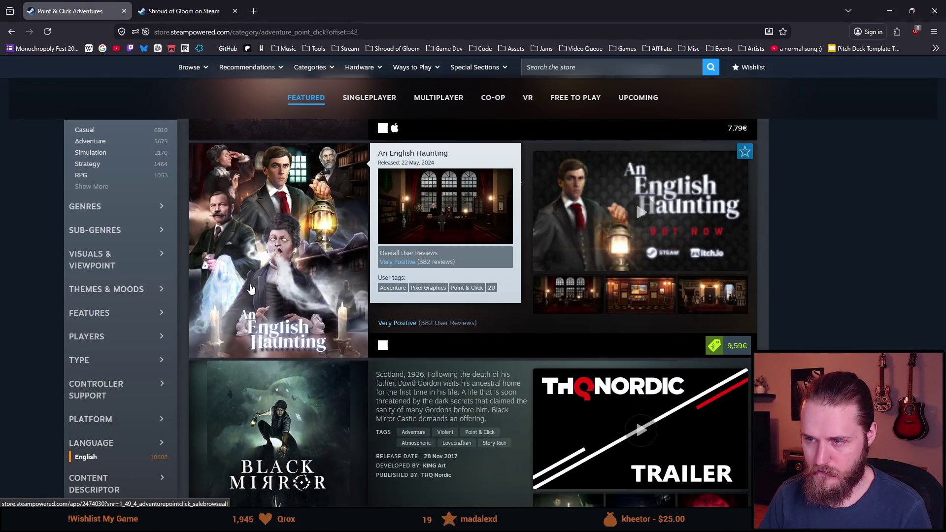
scroll(251, 289, "down", 5)
scroll(247, 292, "down", 10)
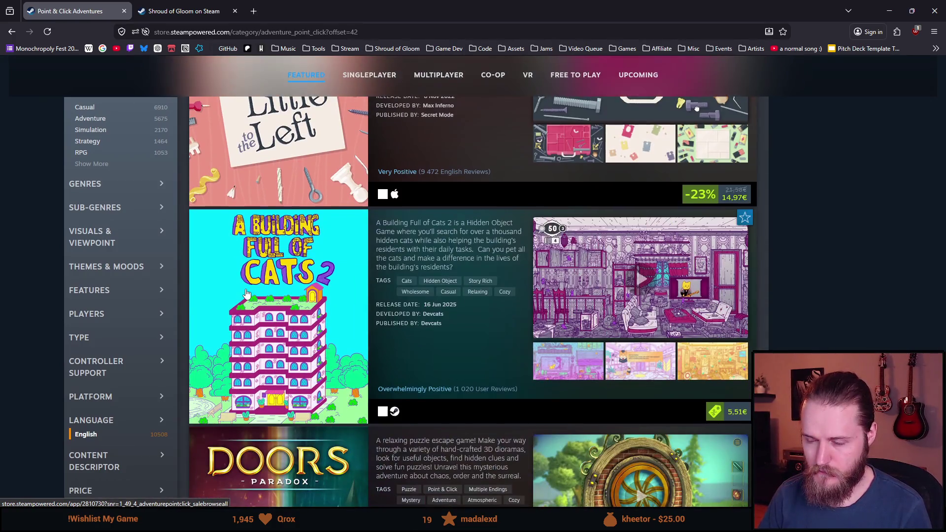
scroll(247, 294, "down", 9)
mouse_move(240, 304)
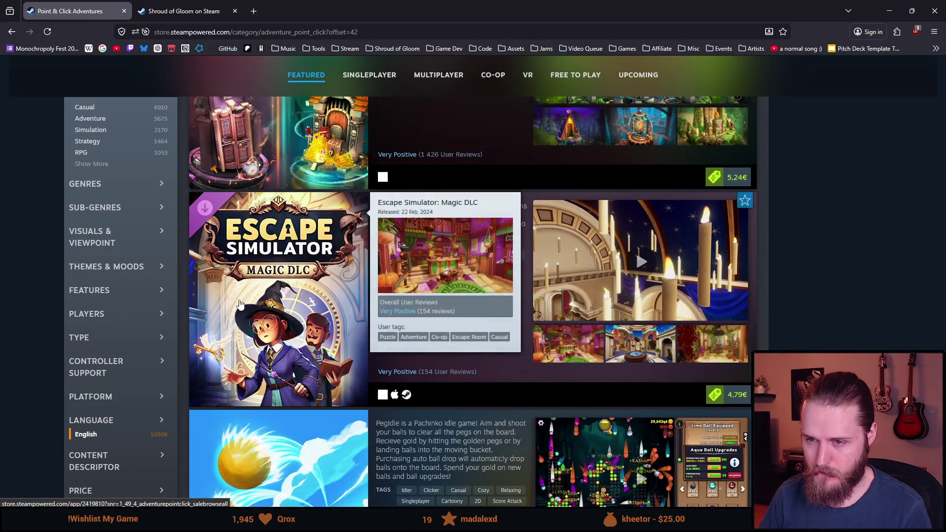
scroll(240, 304, "down", 15)
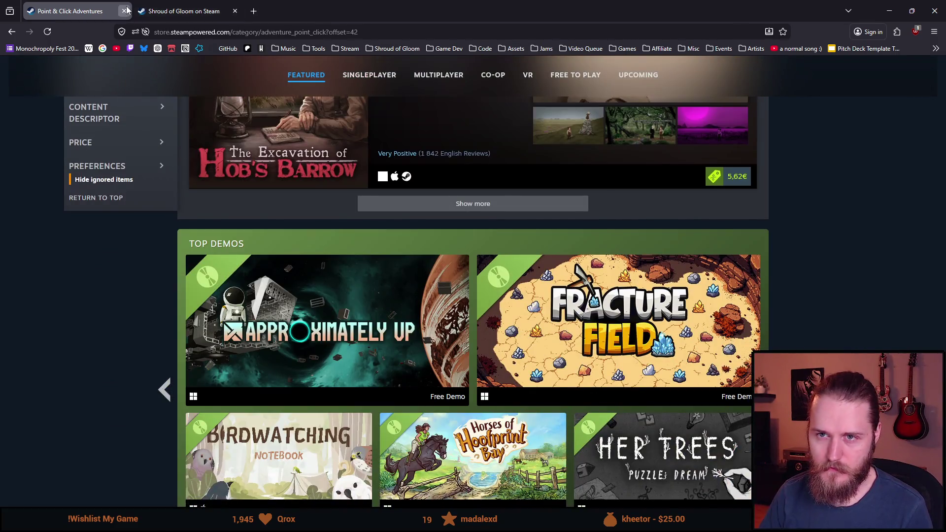
left_click(127, 10)
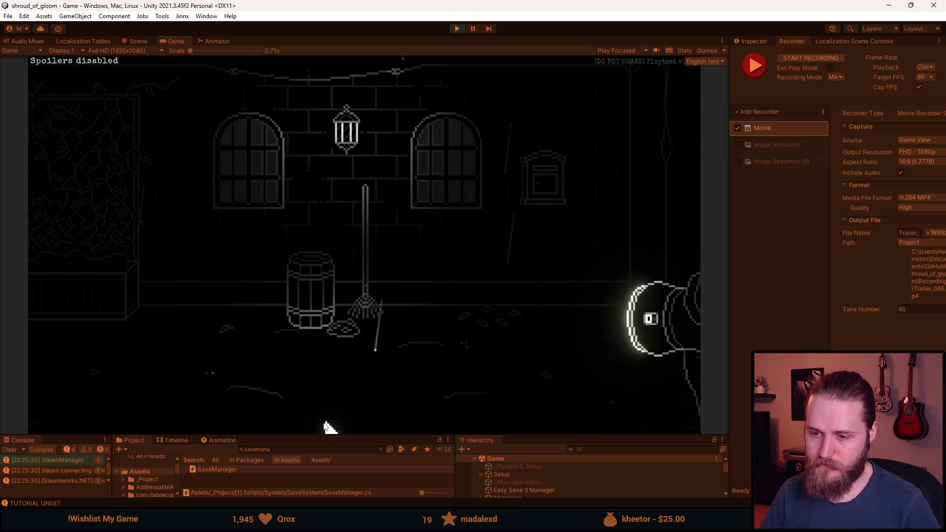
Walk through two rooms, toggling the developer tools overlay open and closed twice.
left_click(50, 328)
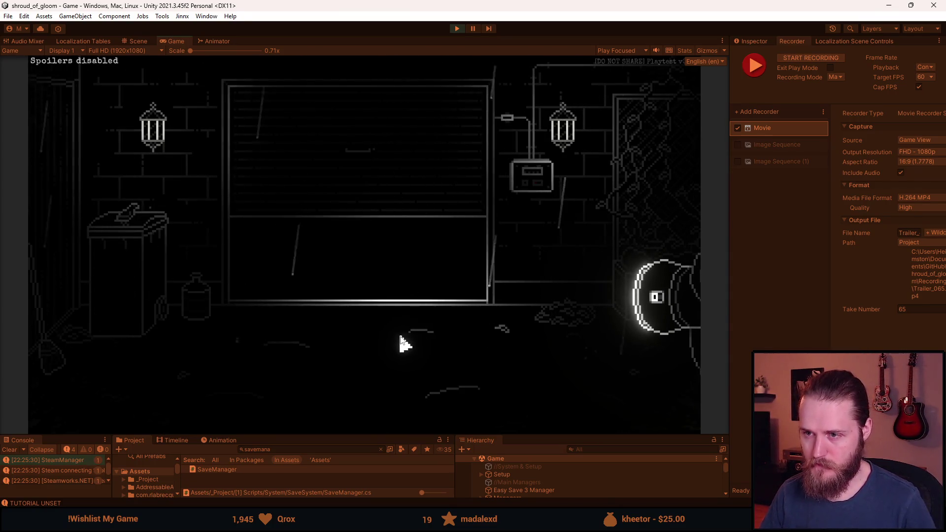
left_click(649, 214)
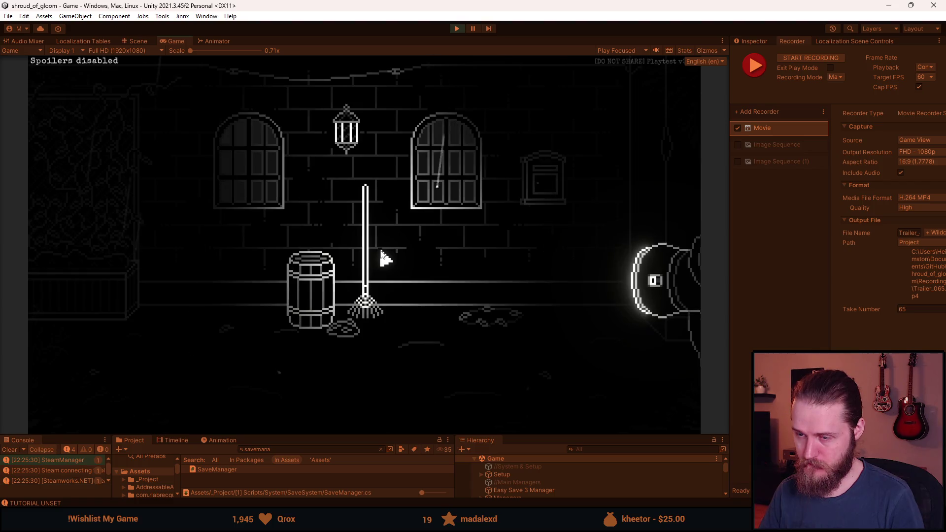
key("F1")
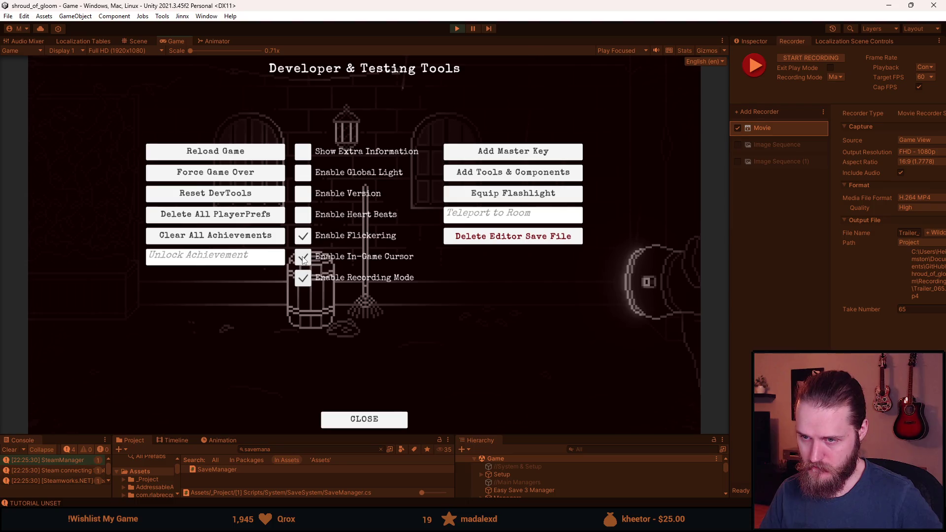
key("F1")
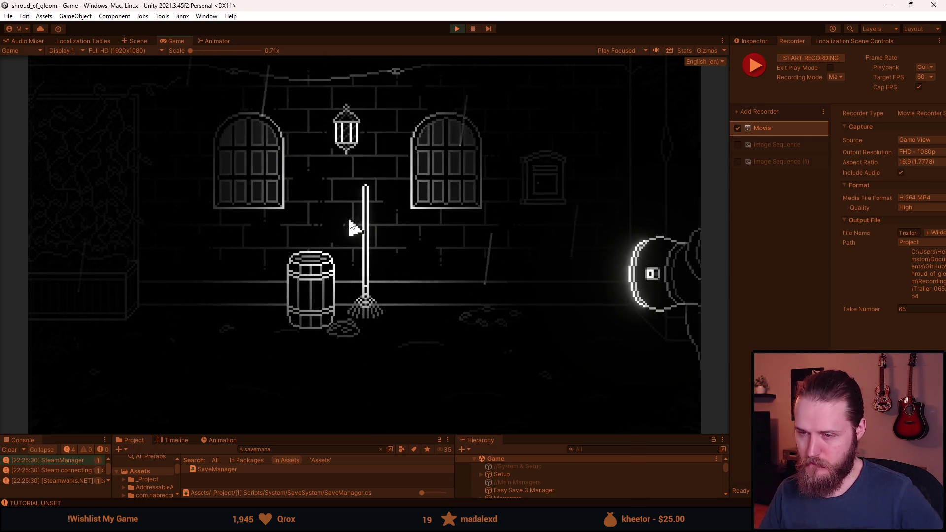
key("F1")
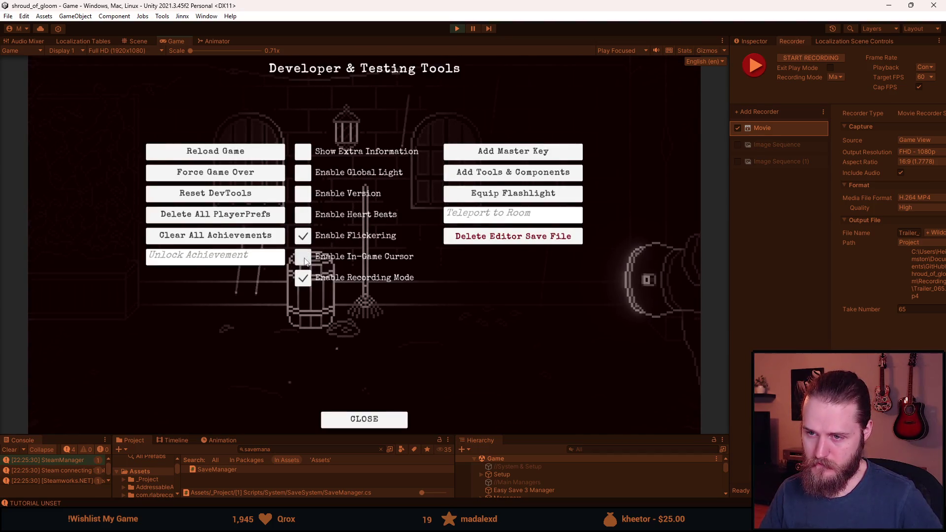
key("F1")
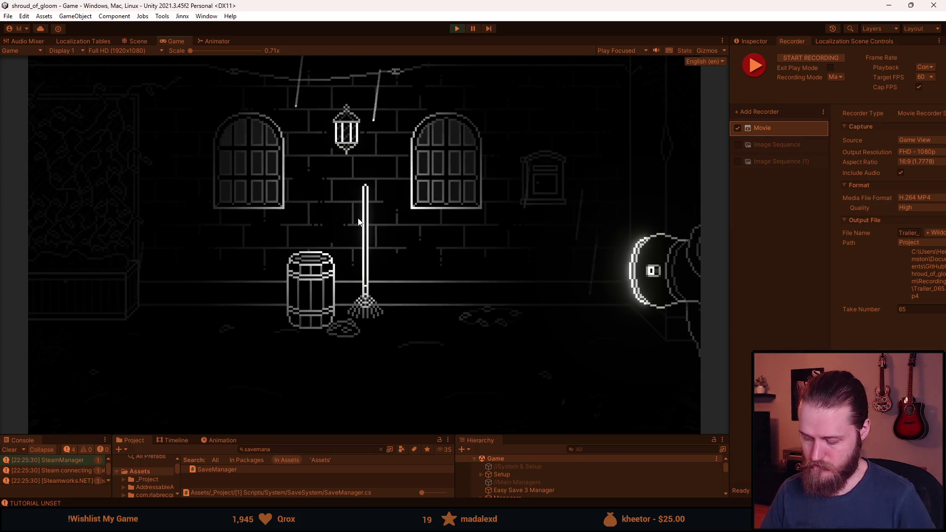
Record trailer take 65 with F10, then exit left and reopen the developer tools.
key("F10")
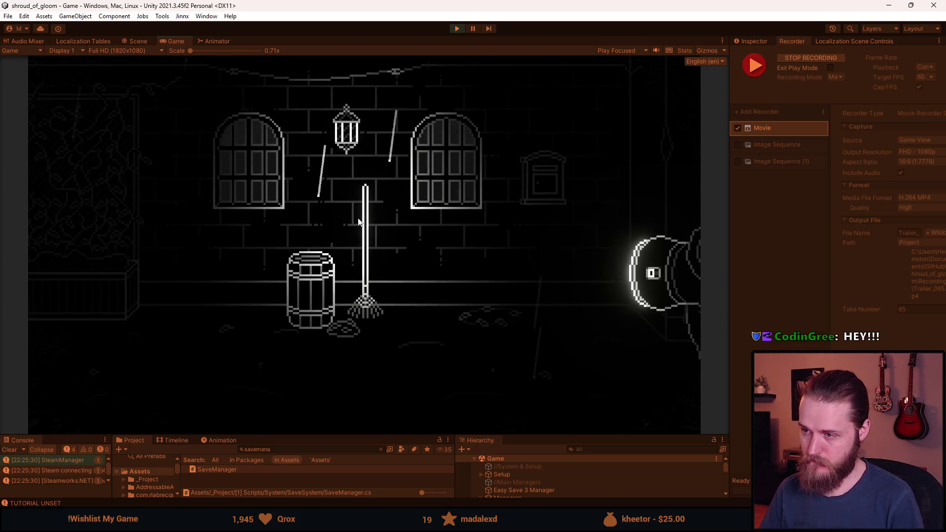
key("F10")
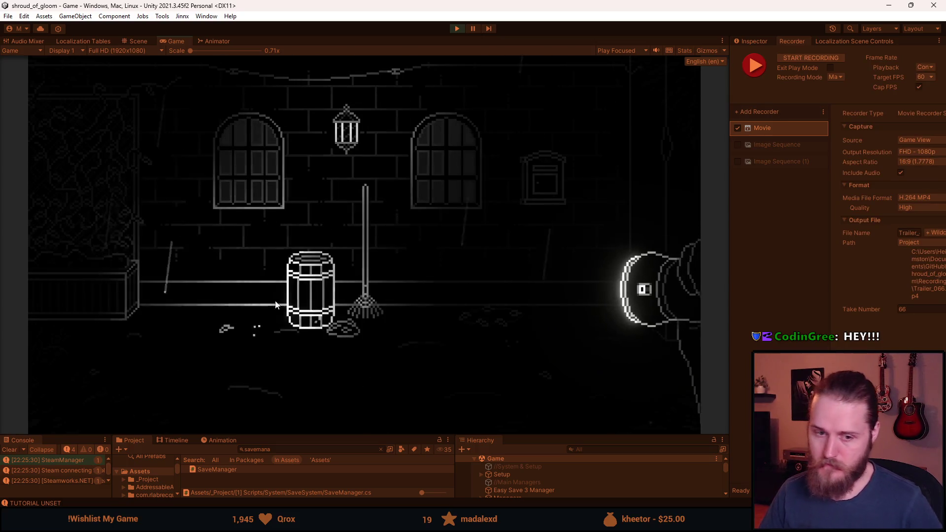
left_click(678, 202)
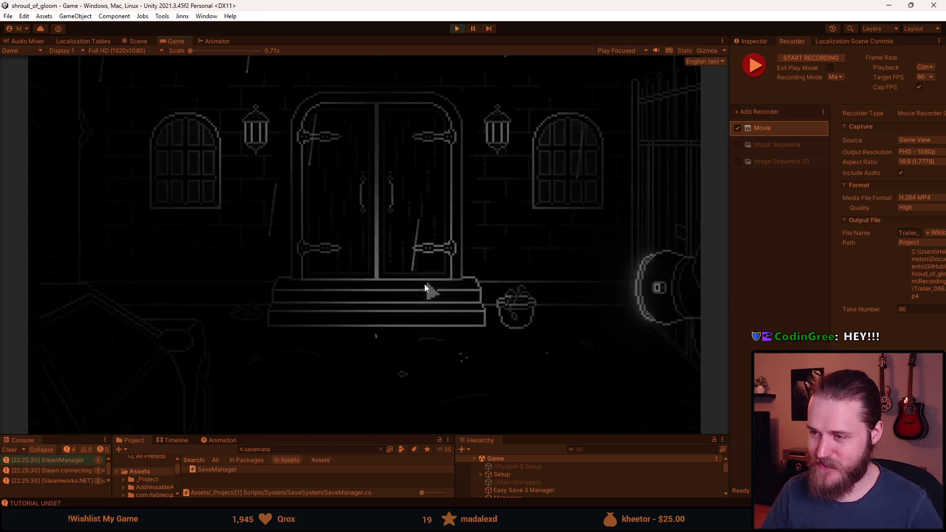
key("F1")
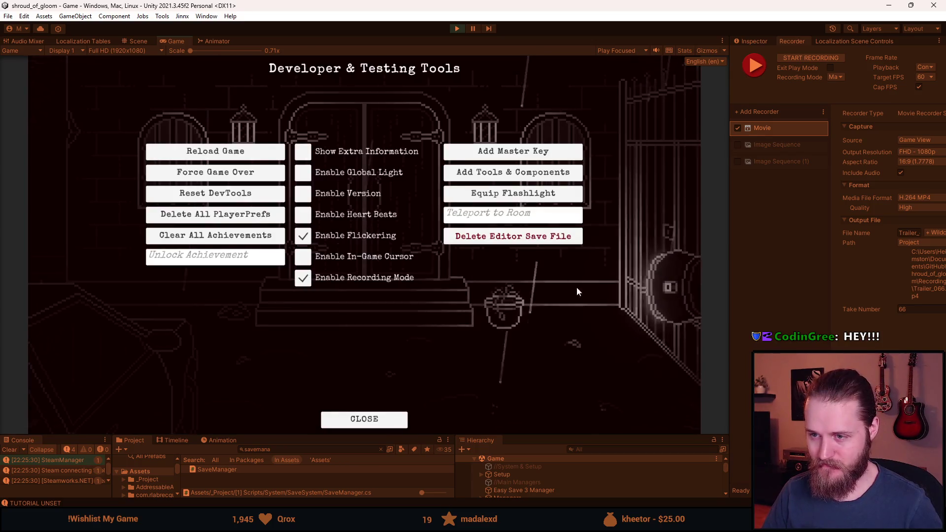
Teleport to First_TV_Room and move on to the staircase hall.
left_click(496, 221)
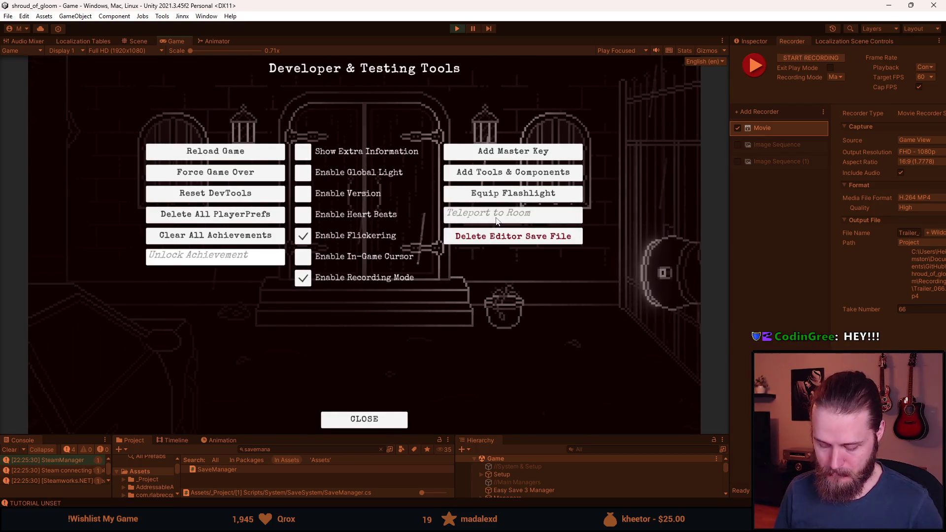
type("First_Tv")
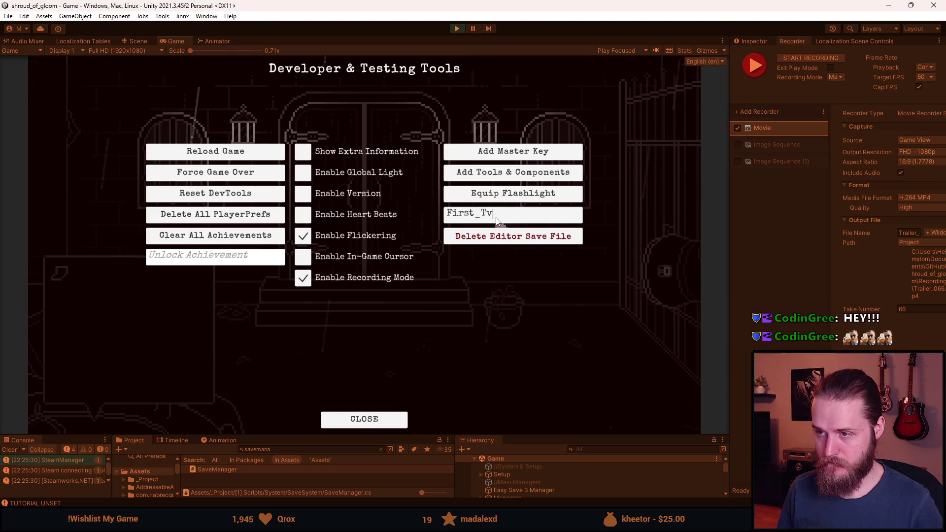
type("oom")
key("Return")
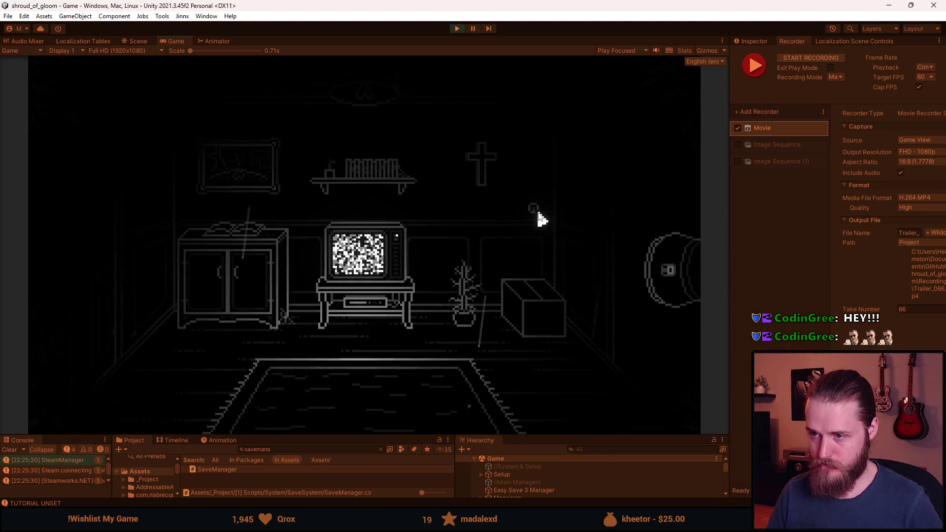
left_click(636, 243)
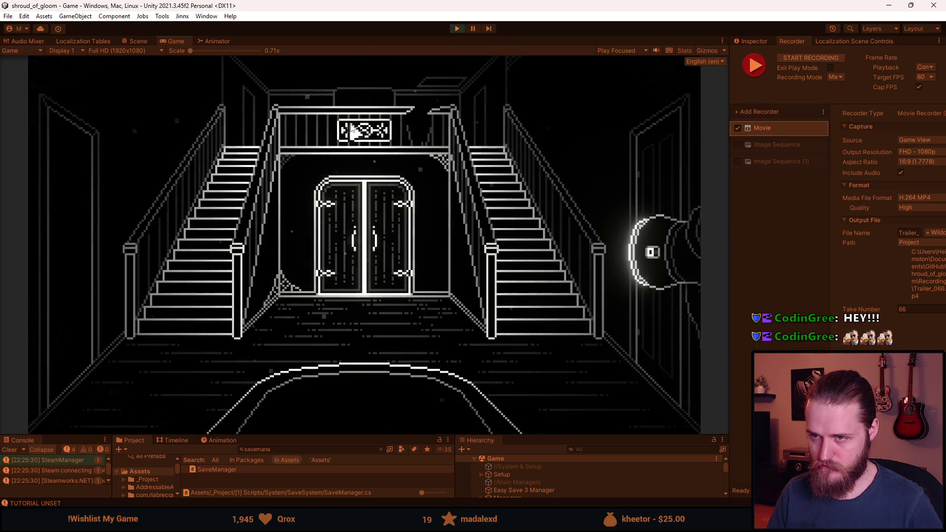
Toggle the dev tools overlay, then record trailer take 66 of the hallway with F10.
key("F1")
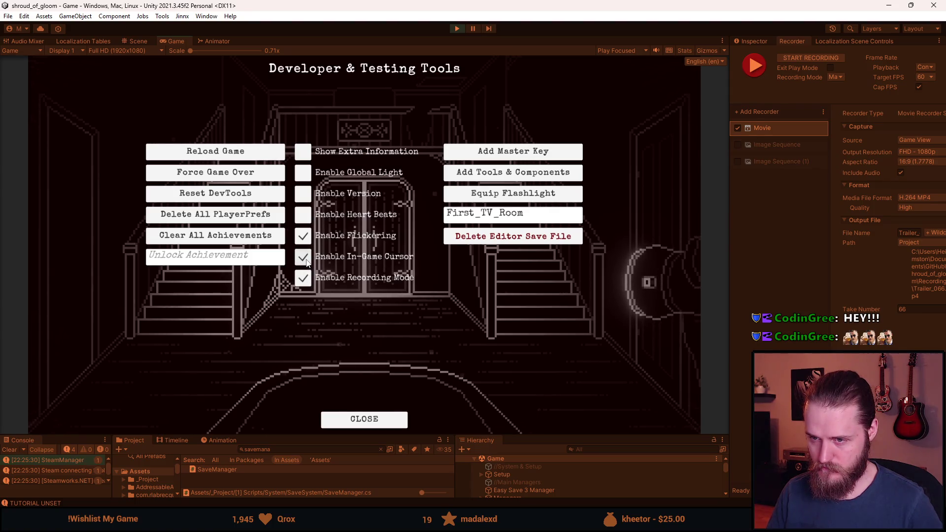
key("F1")
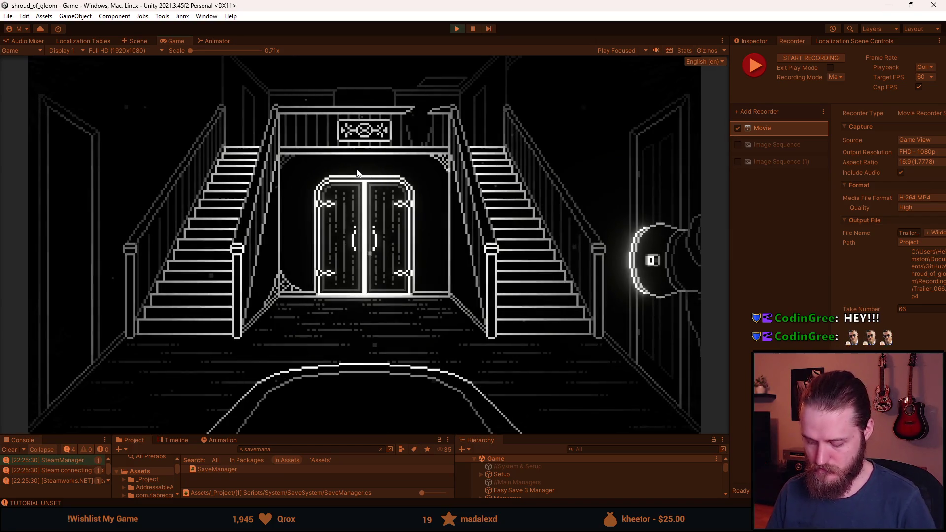
key("F10")
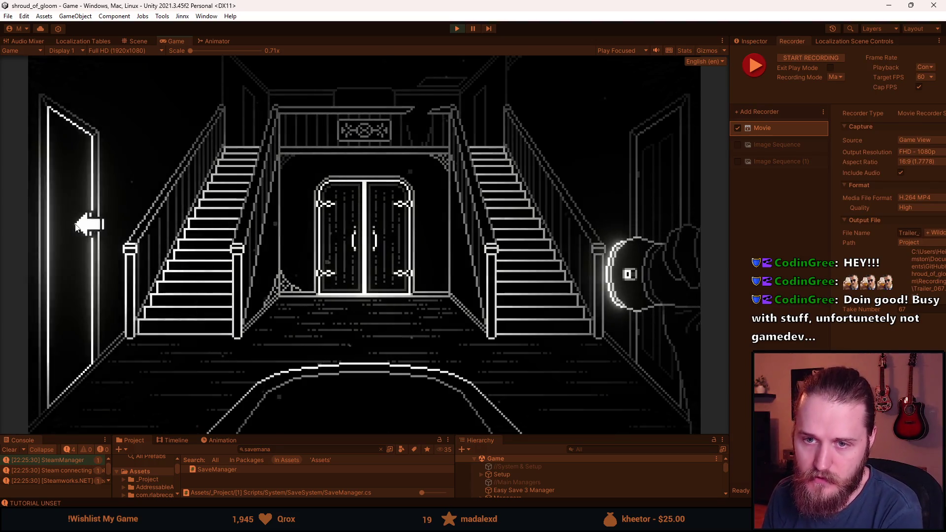
key("F10")
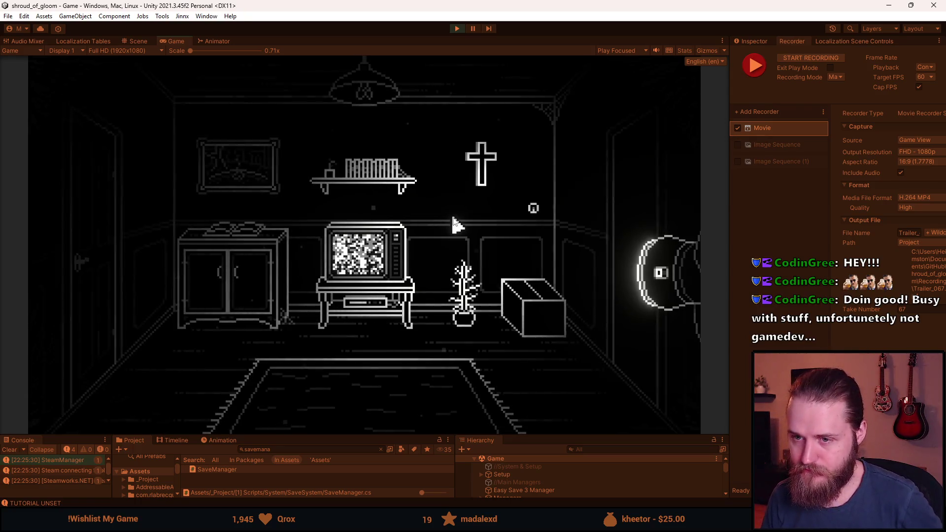
Toggle the dev tools overlay, record take 67 in the static-TV room, then enter the hallway.
key("F1")
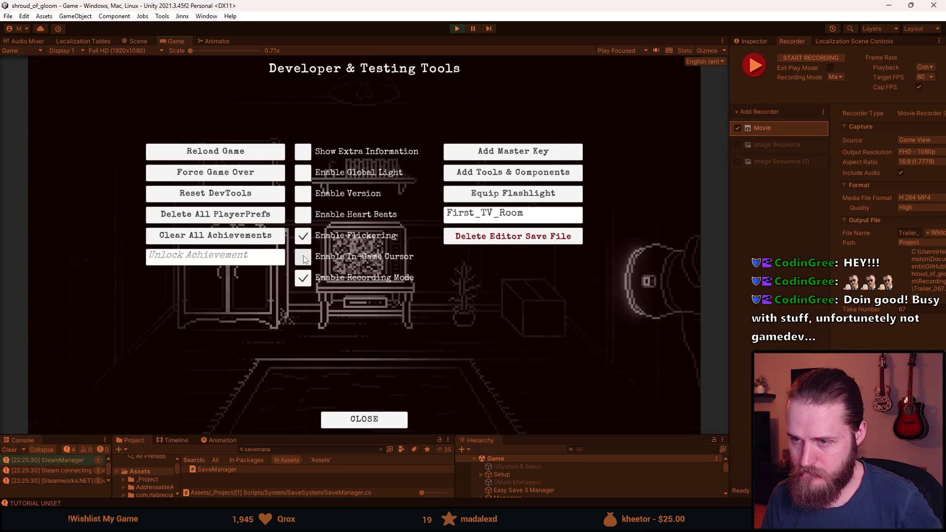
key("F1")
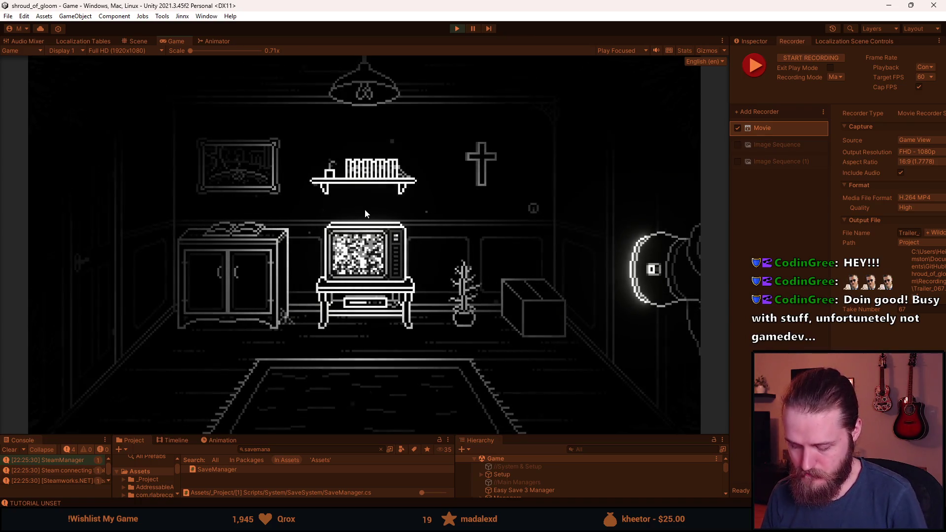
key("F10")
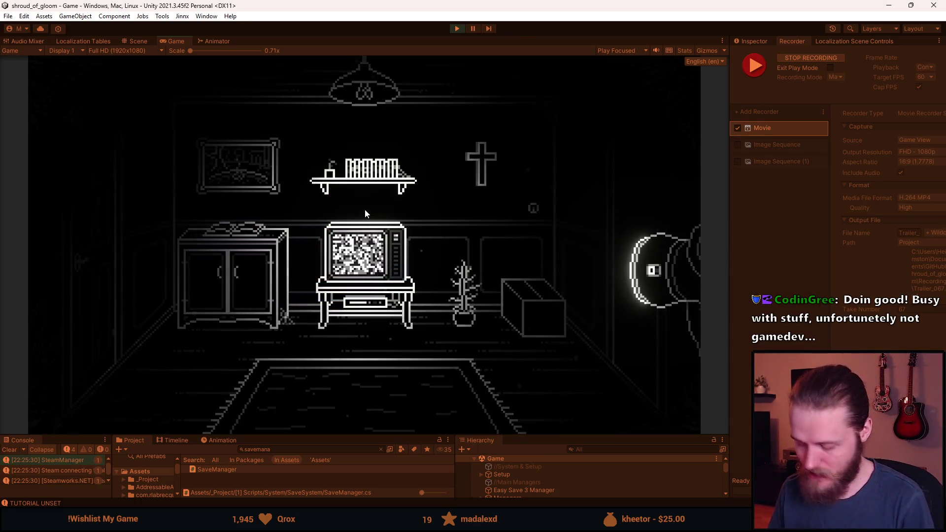
key("F10")
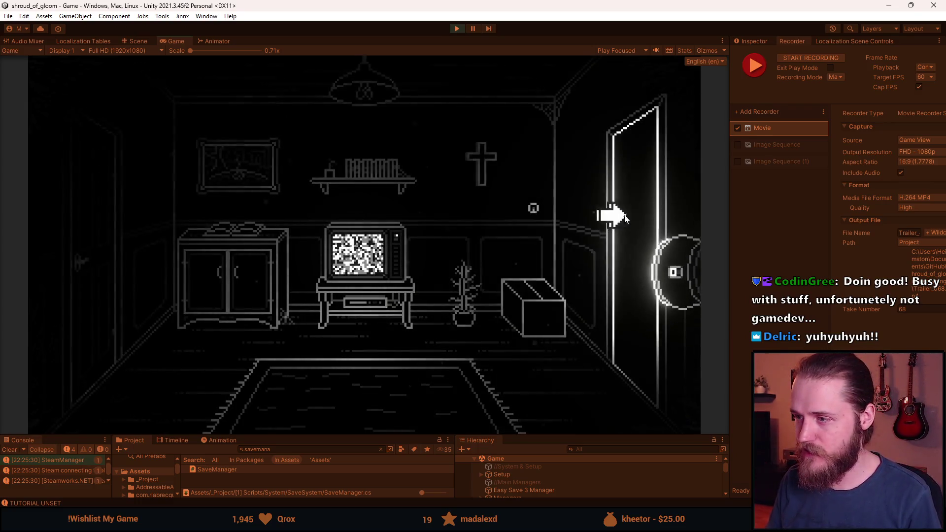
left_click(647, 193)
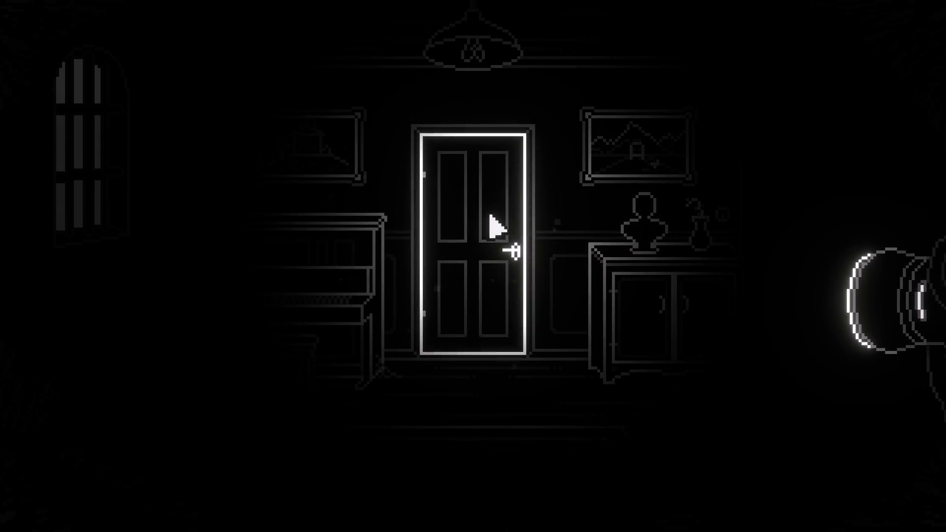
Walk through the piano-room and stair doors, then Save & Quit and exit Play mode.
left_click(315, 196)
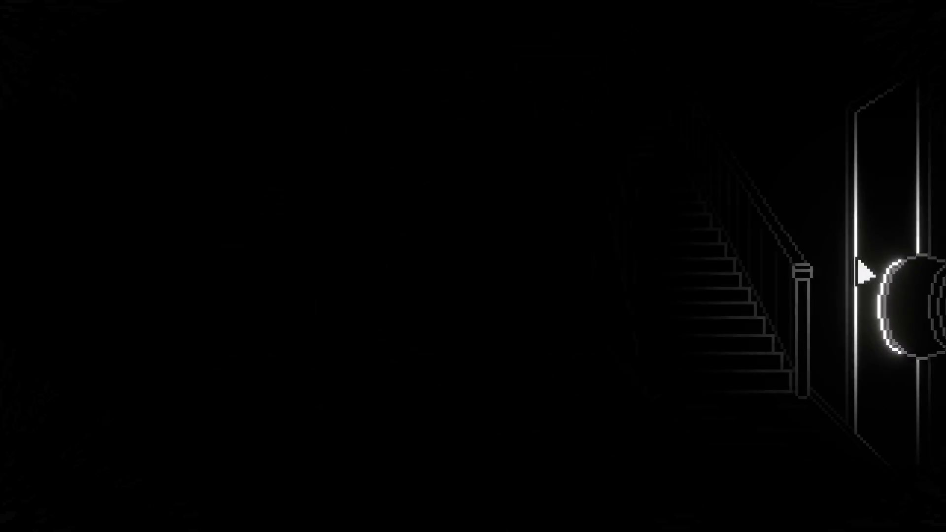
left_click(482, 260)
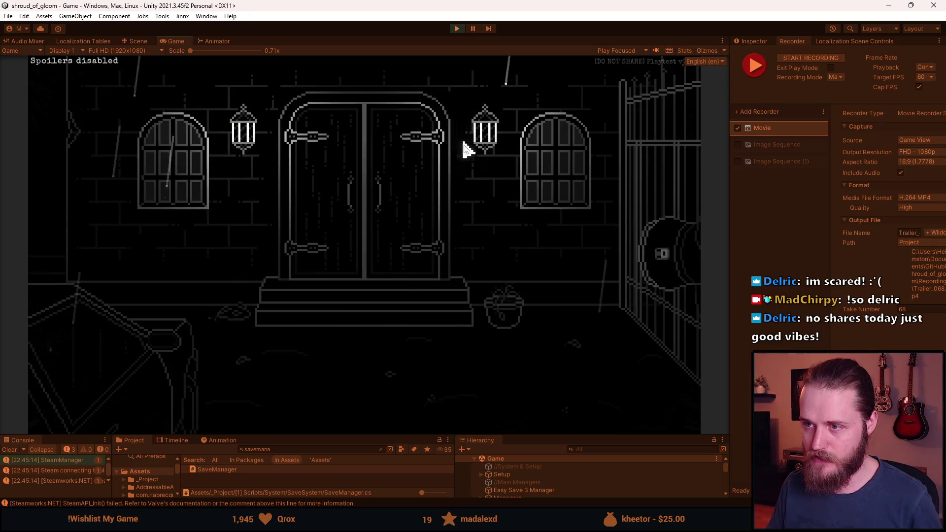
key("Escape")
left_click(361, 311)
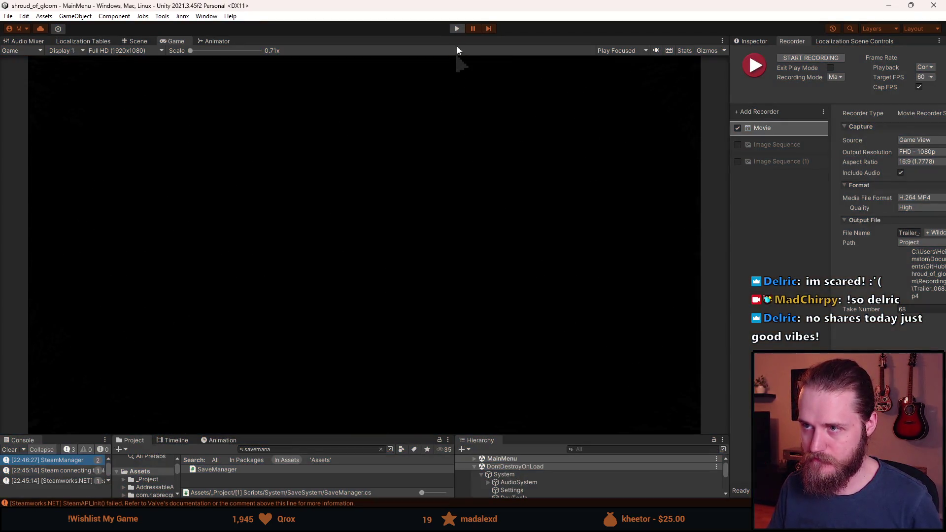
key("ctrl+p")
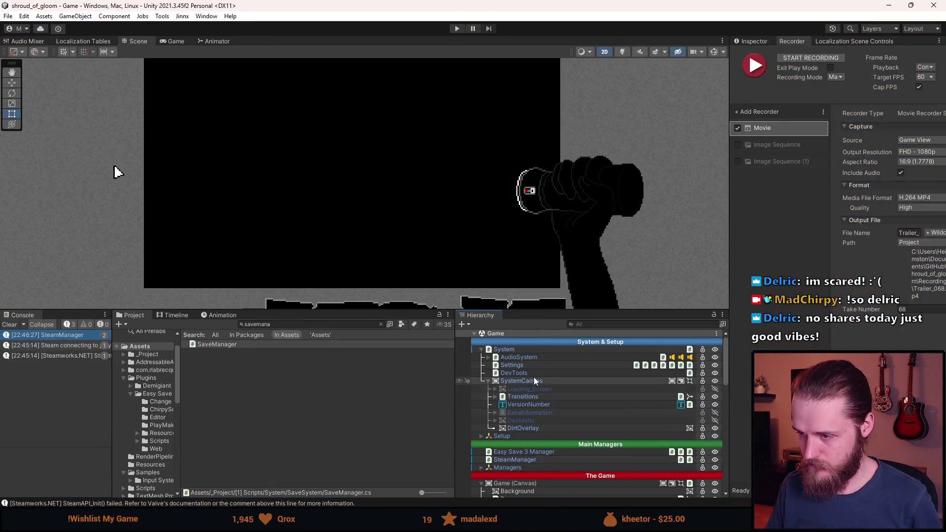
Frame DevMenu in the scene and inspect the DeleteSaveFile button's properties.
left_click(528, 421)
double_click(528, 422)
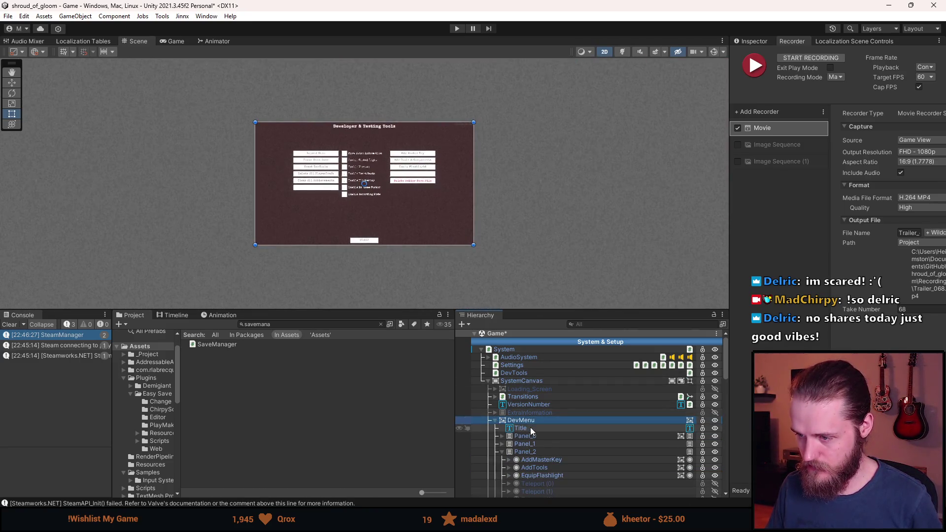
scroll(401, 134, "up", 5)
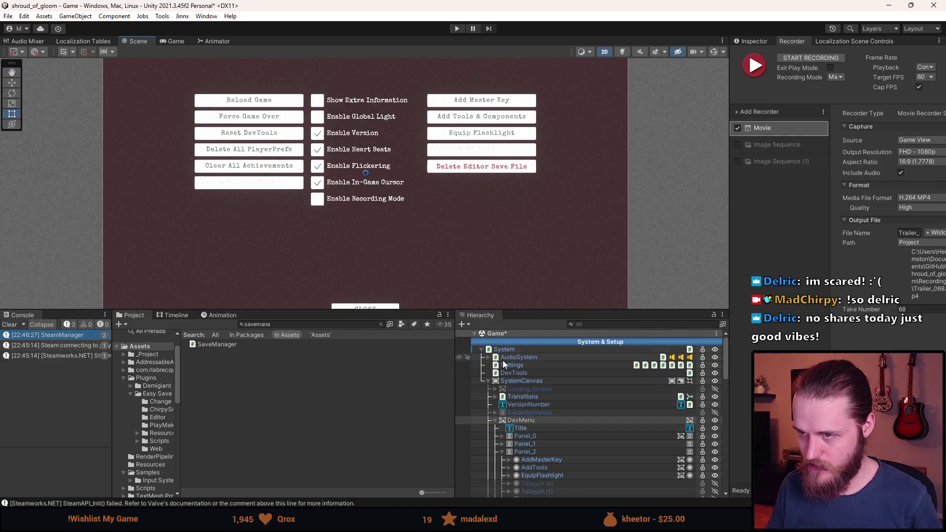
scroll(532, 462, "down", 5)
left_click(539, 426)
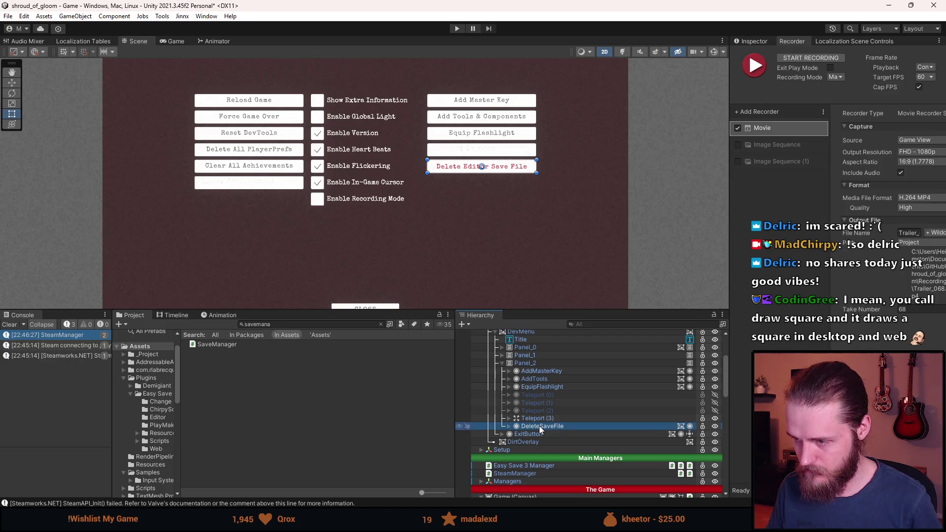
left_click(766, 42)
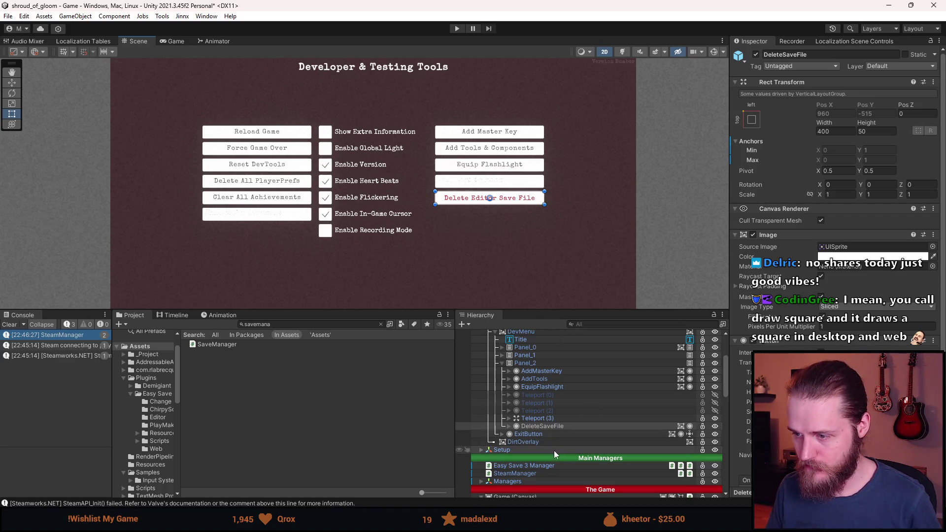
Duplicate Teleport (3) as Teleport (4), move it up, cancel the prefab warning, then delete it.
left_click(548, 418)
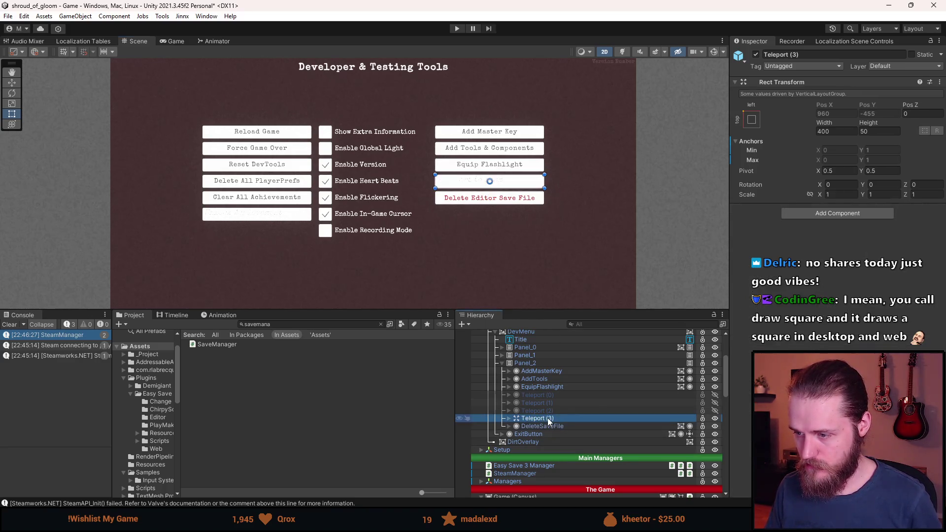
key("ctrl+d")
left_click_drag(546, 435, 551, 427)
left_click(546, 283)
scroll(559, 442, "up", 5)
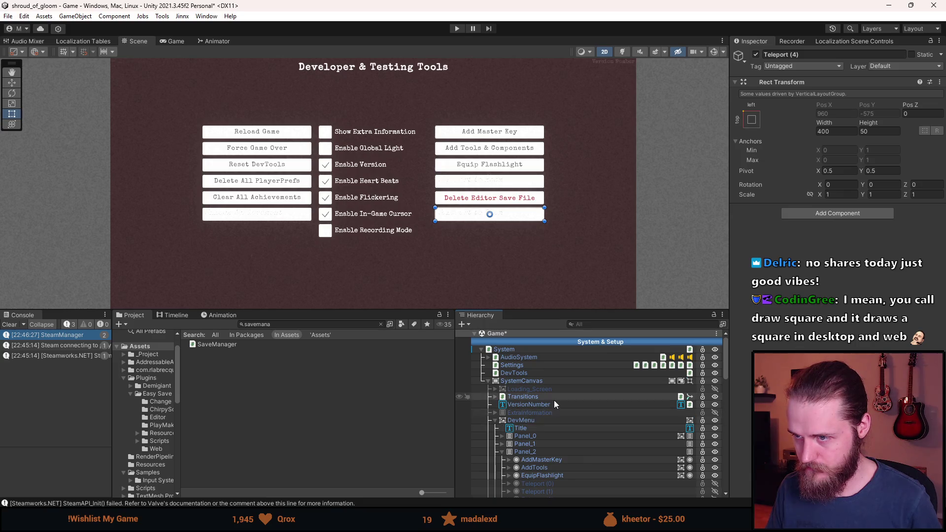
scroll(546, 423, "down", 5)
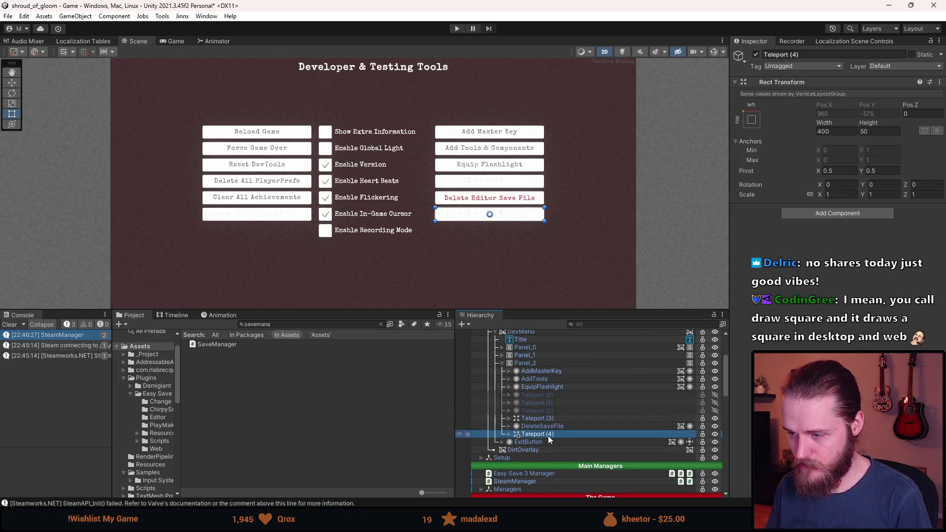
key("Delete")
Lower the Delete Editor Save File button's Pos Y to line up with Enable Recording Mode.
right_click(563, 425)
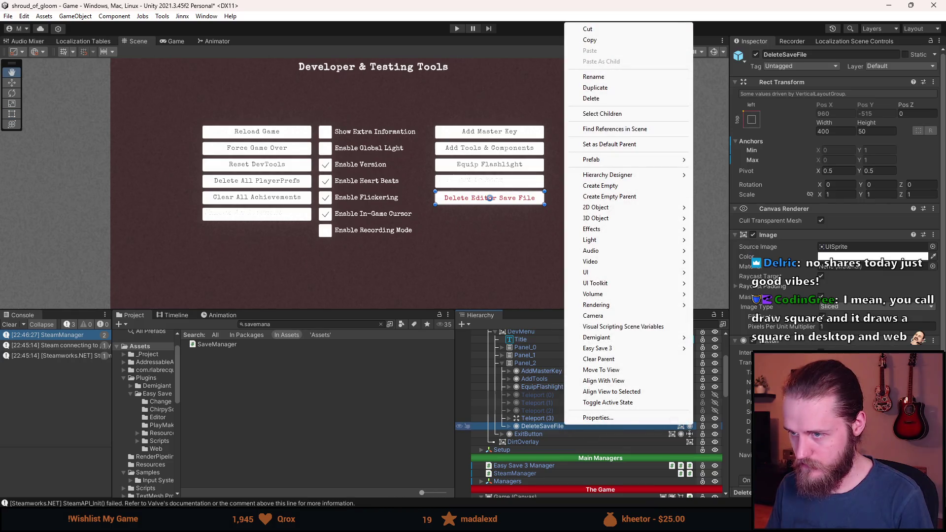
key("Escape")
key("t")
scroll(838, 197, "down", 3)
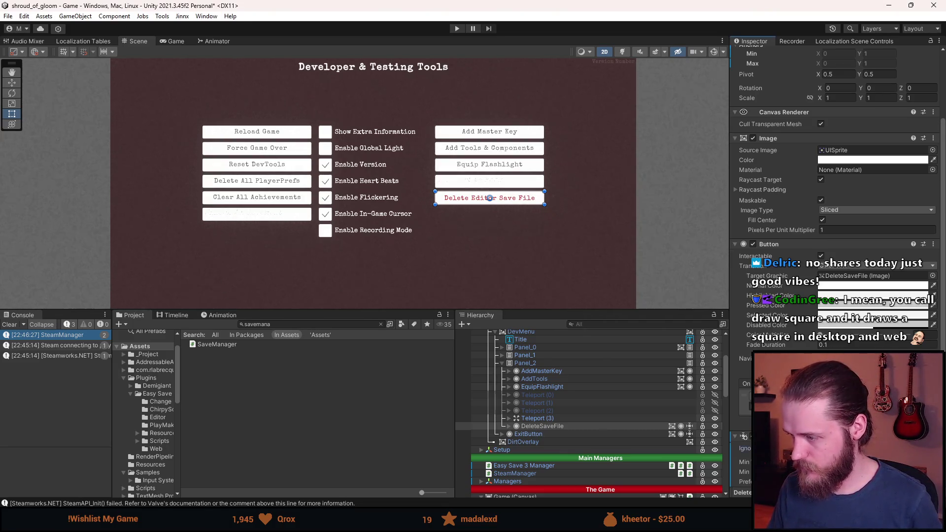
scroll(876, 146, "up", 6)
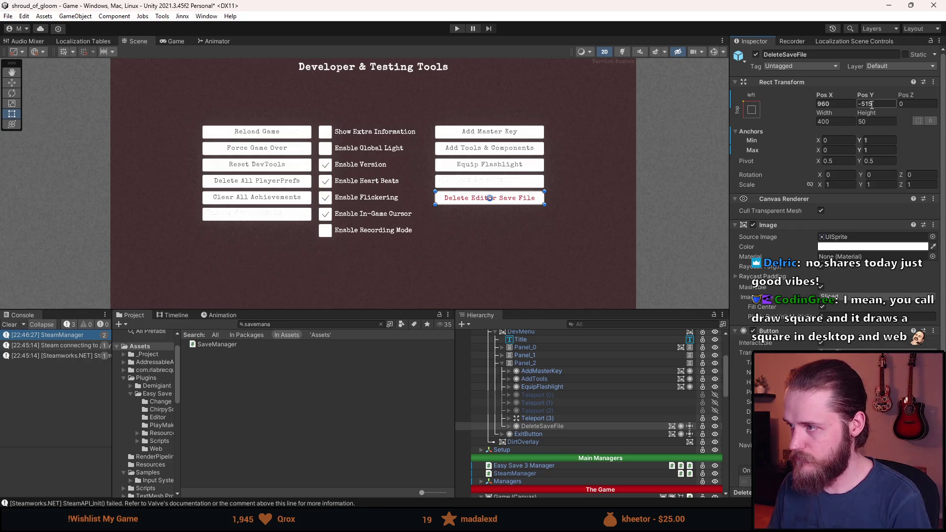
type("580")
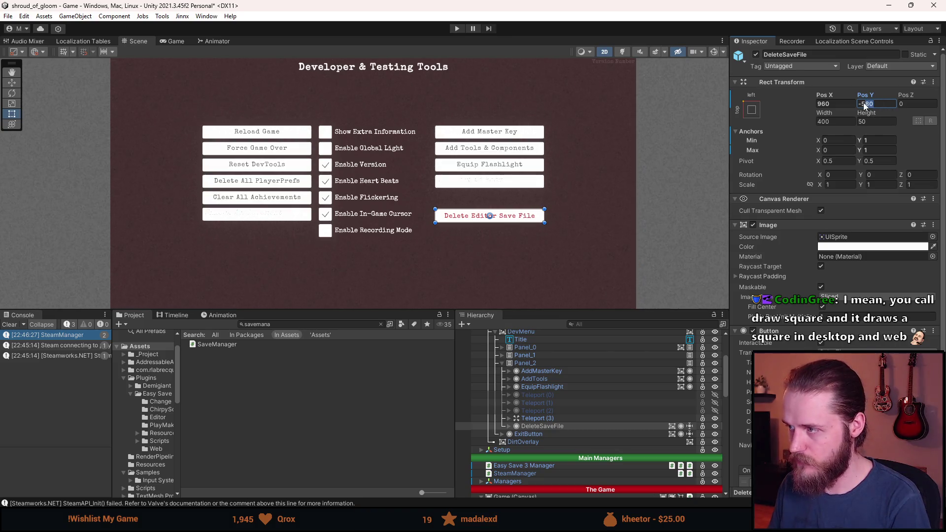
type("600")
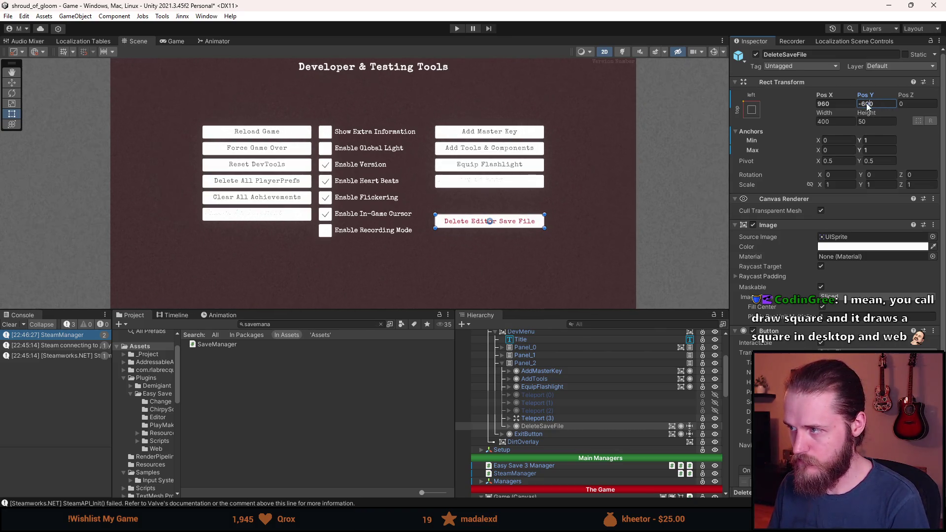
type("50")
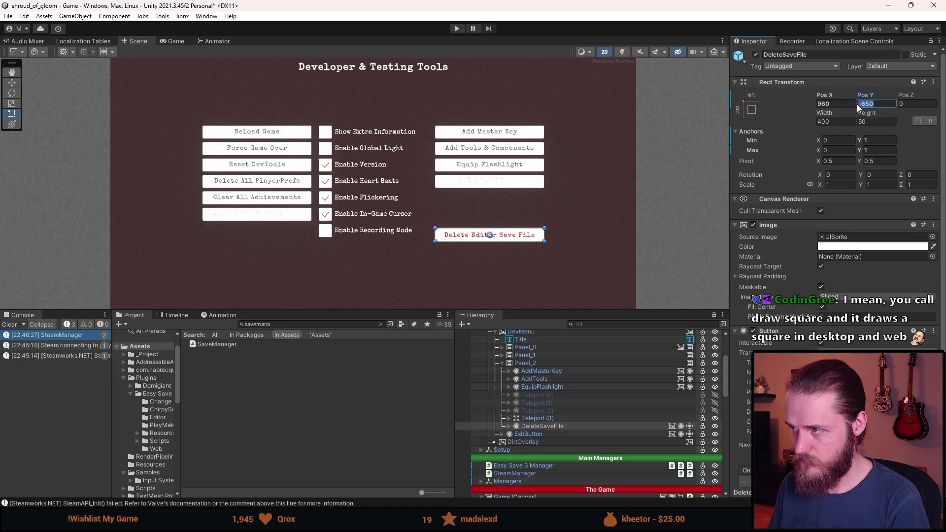
type("25")
Deselect the button and select DevMenu in the Hierarchy.
left_click(644, 262)
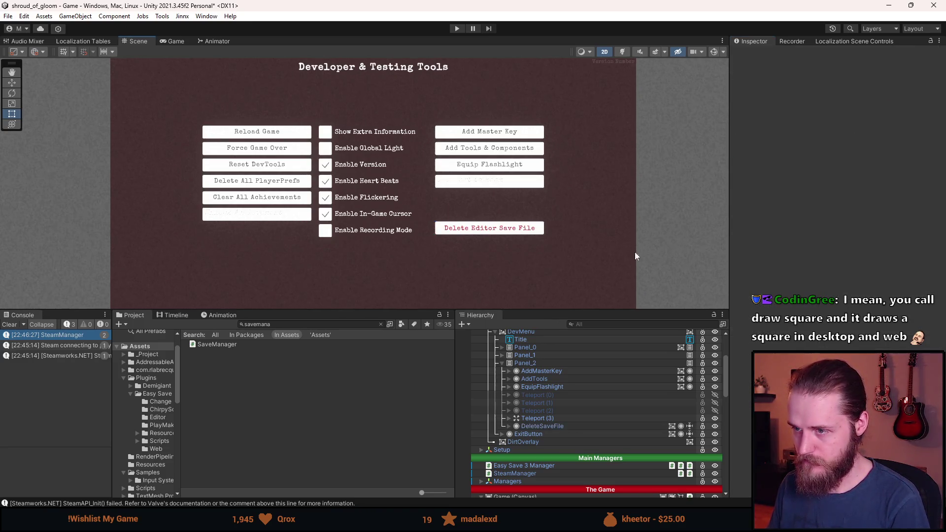
scroll(579, 451, "up", 5)
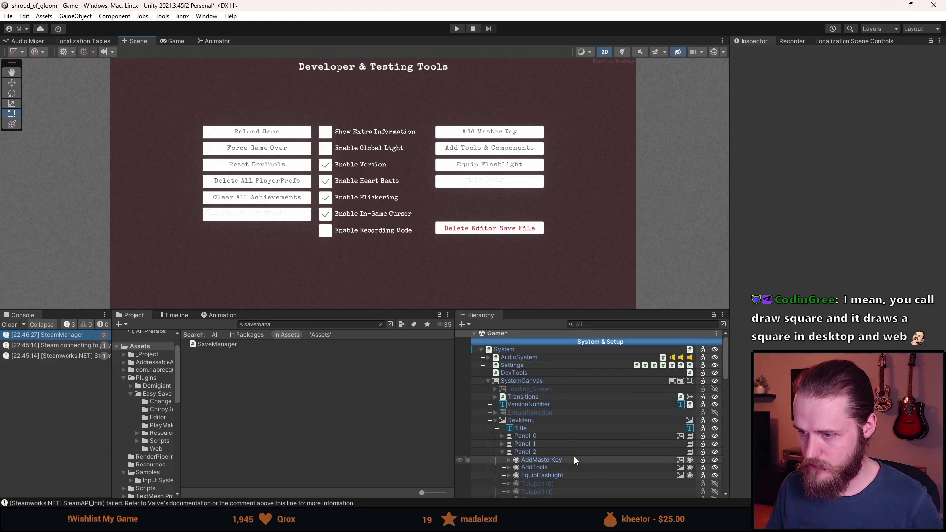
left_click(520, 420)
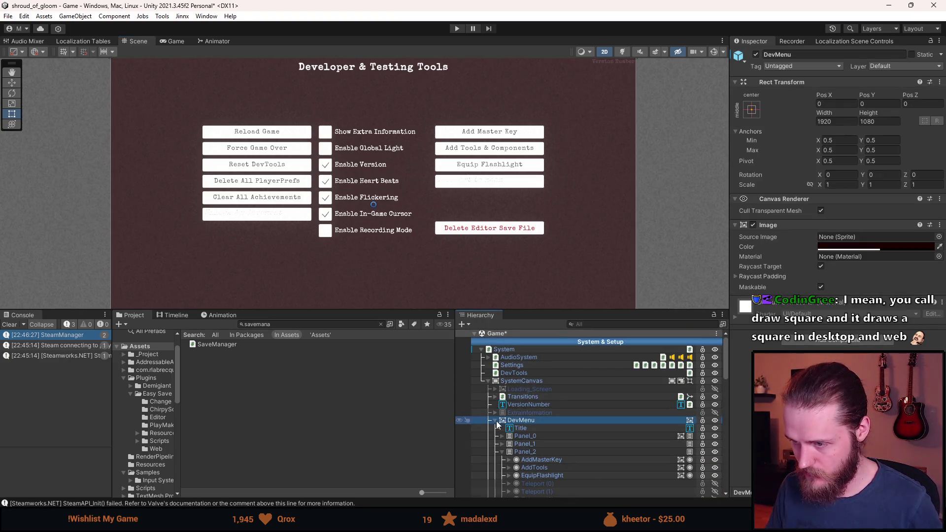
Deactivate DevMenu with Alt+Shift+A and collapse the SystemCanvas hierarchy.
left_click(496, 421)
key("alt+shift+a")
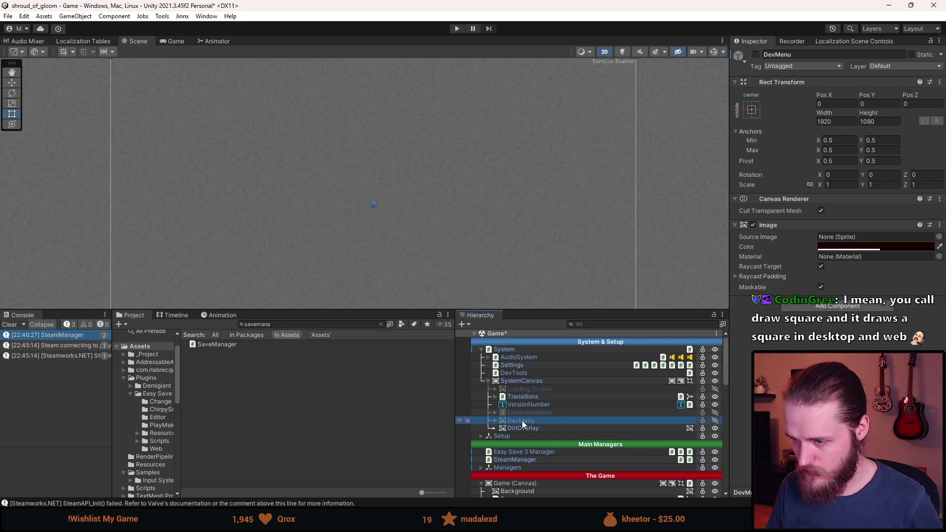
left_click(488, 381)
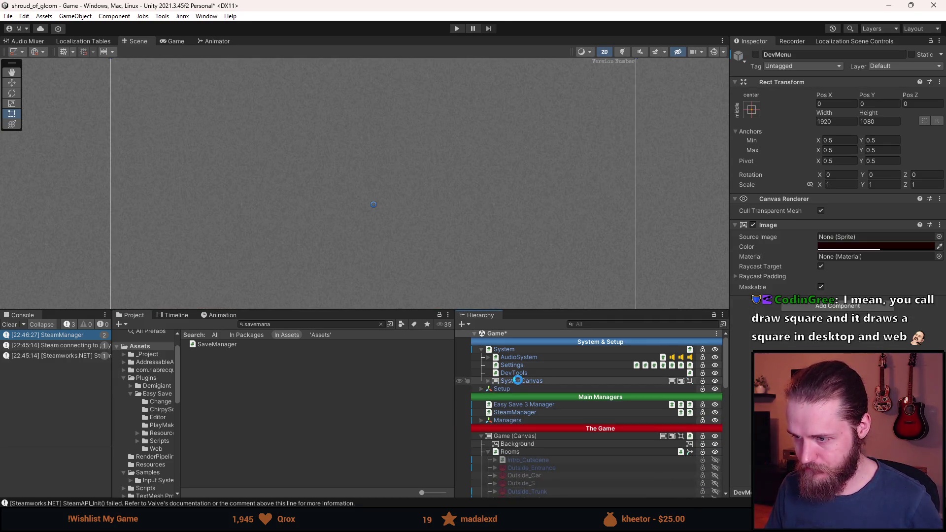
scroll(540, 456, "down", 6)
Frame First_Hallway, enter Play mode, and enlarge the Game view.
left_click(530, 384)
double_click(530, 384)
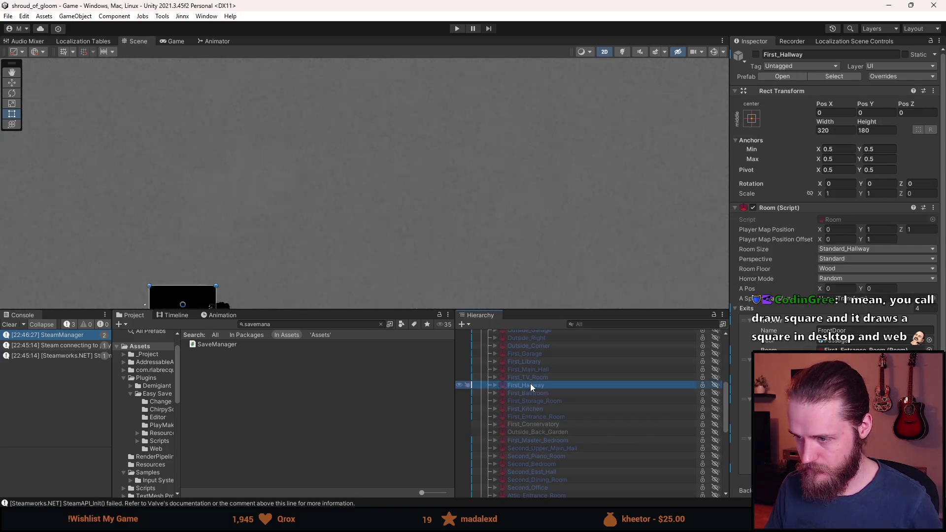
left_click(456, 29)
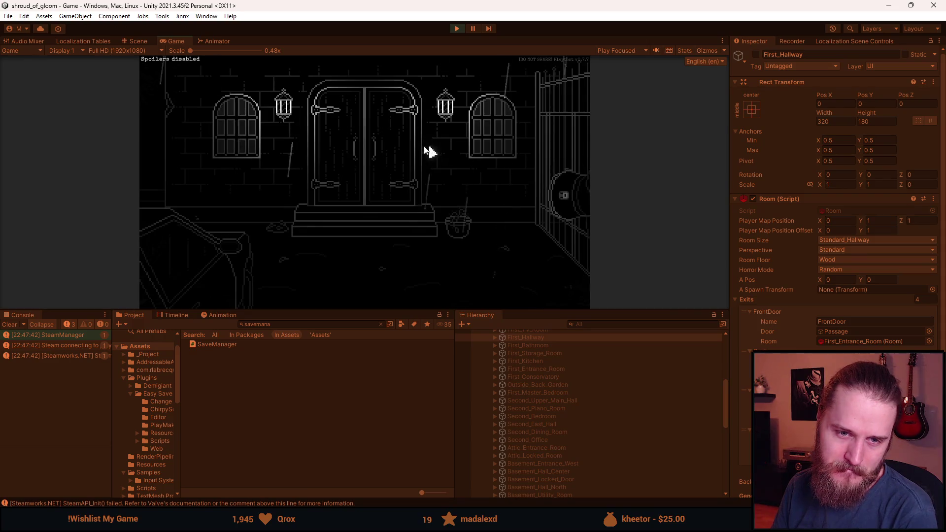
left_click_drag(382, 309, 383, 448)
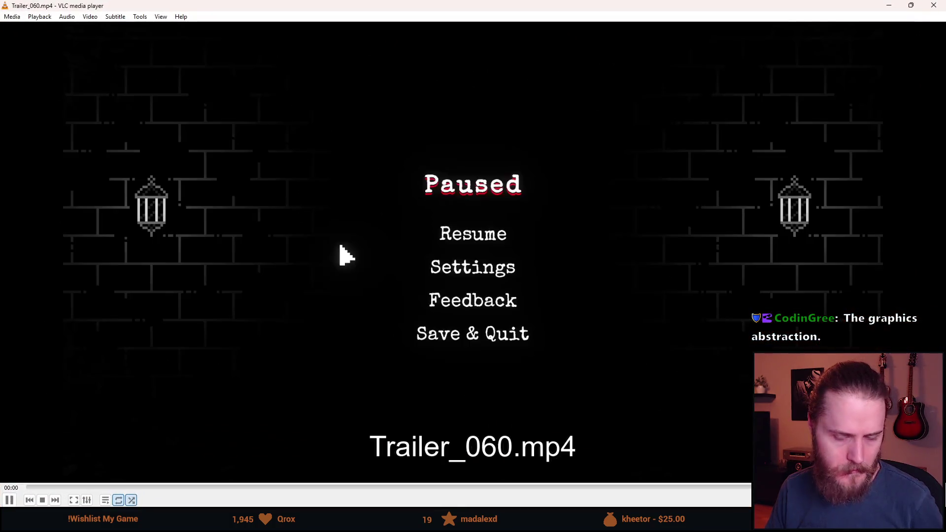
Preview Trailer_060 at several points up to its ending, then close it.
left_click(143, 487)
left_click(587, 487)
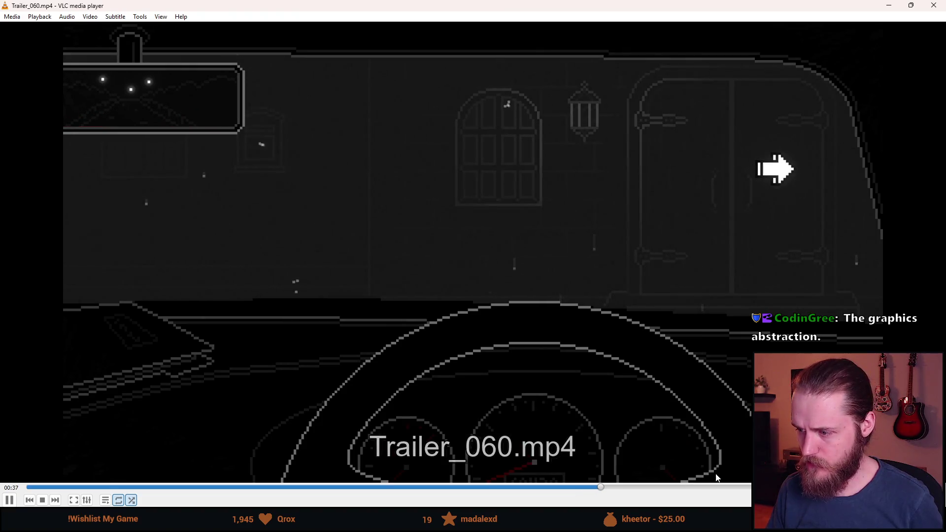
left_click(715, 486)
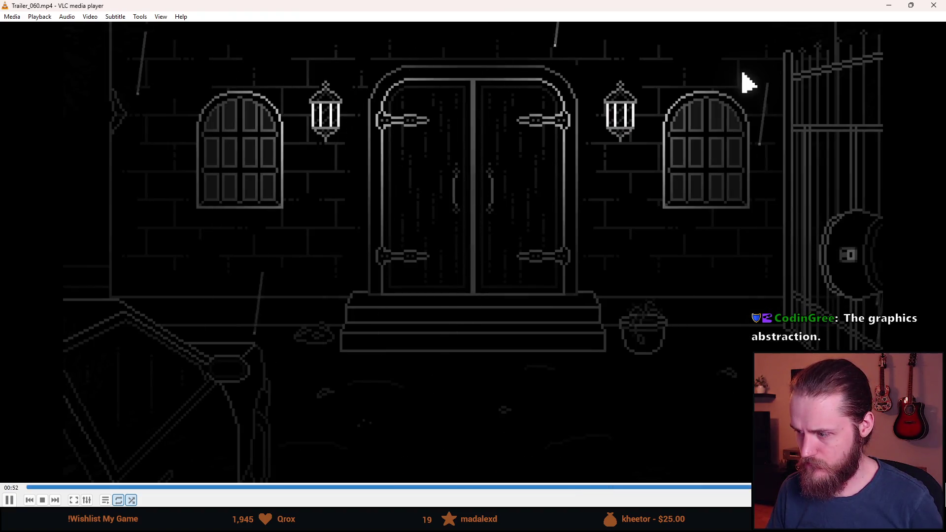
left_click(934, 5)
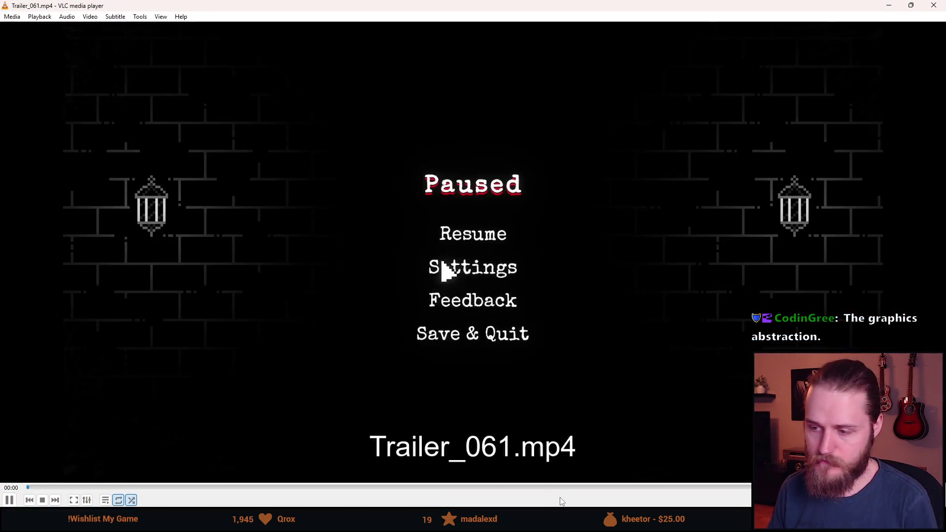
Scrub Trailer_061 from the letter scene to about 00:32, then close it.
left_click(591, 487)
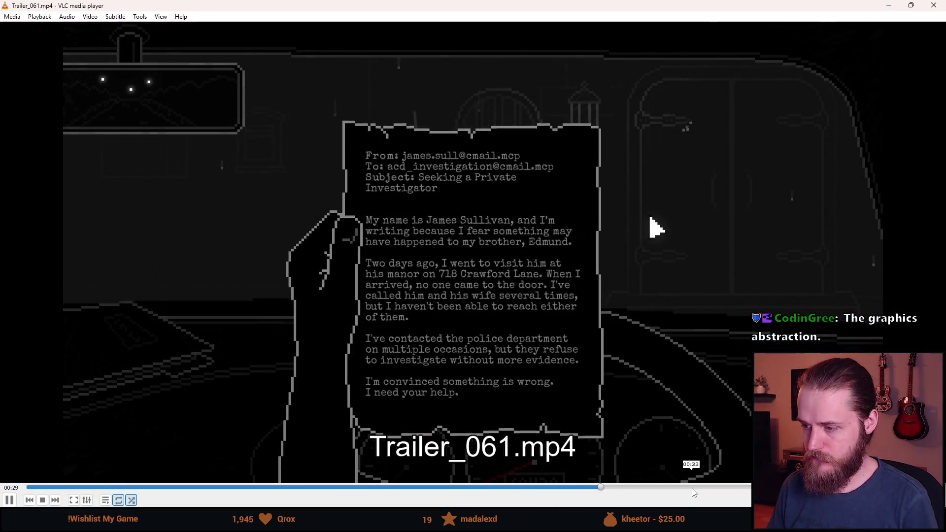
left_click(717, 487)
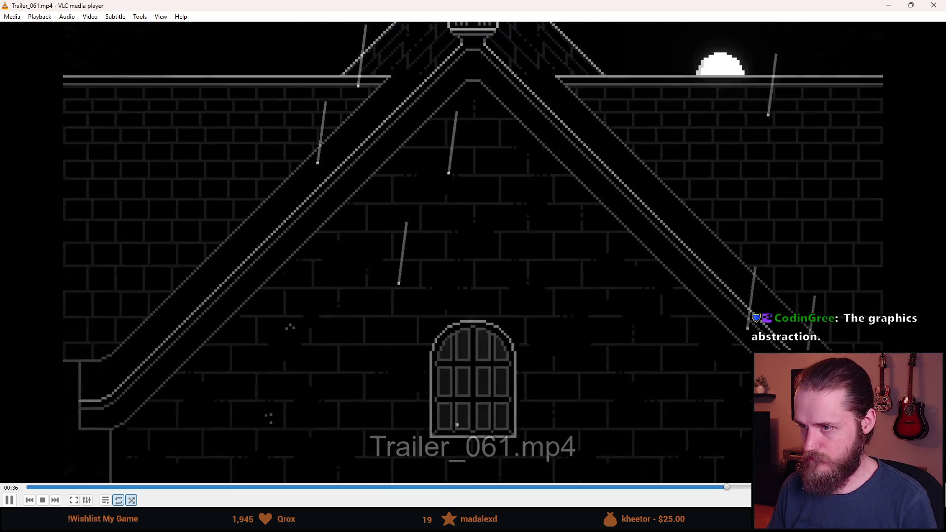
left_click(696, 487)
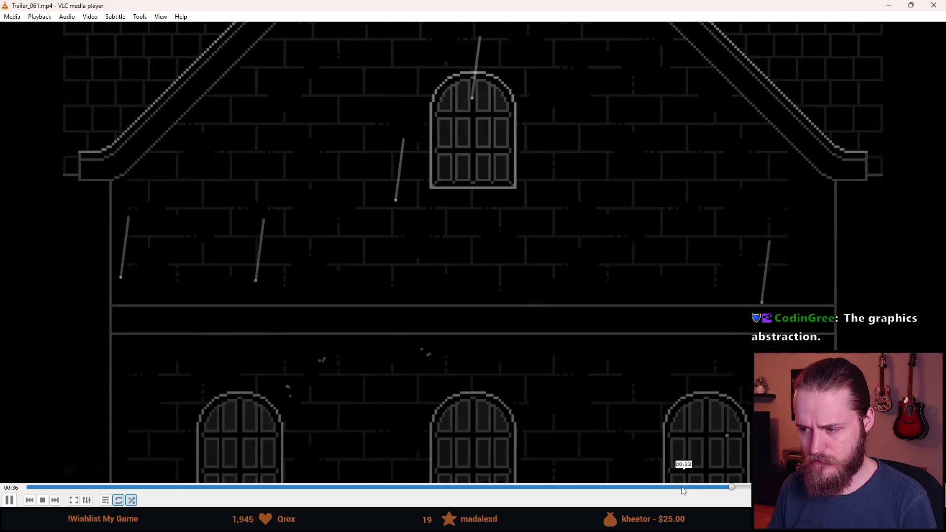
left_click(664, 487)
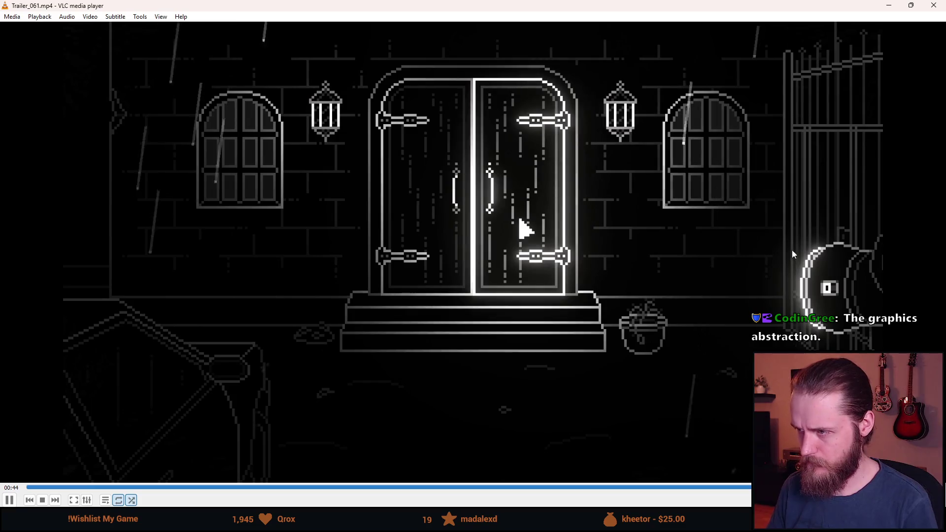
left_click(933, 5)
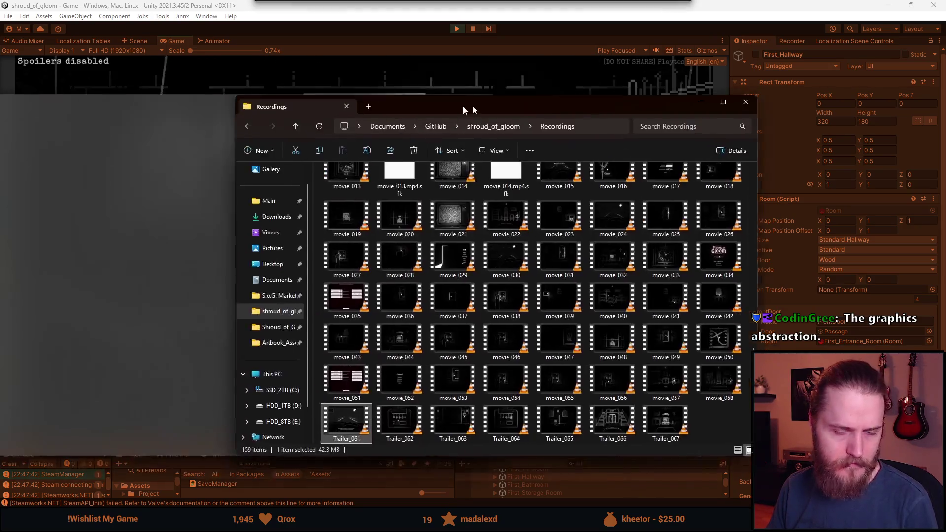
Rename Trailer_061 to Trailer_Intro in the Recordings folder.
left_click_drag(468, 106, 409, 55)
left_click(300, 384)
right_click(288, 363)
left_click(334, 341)
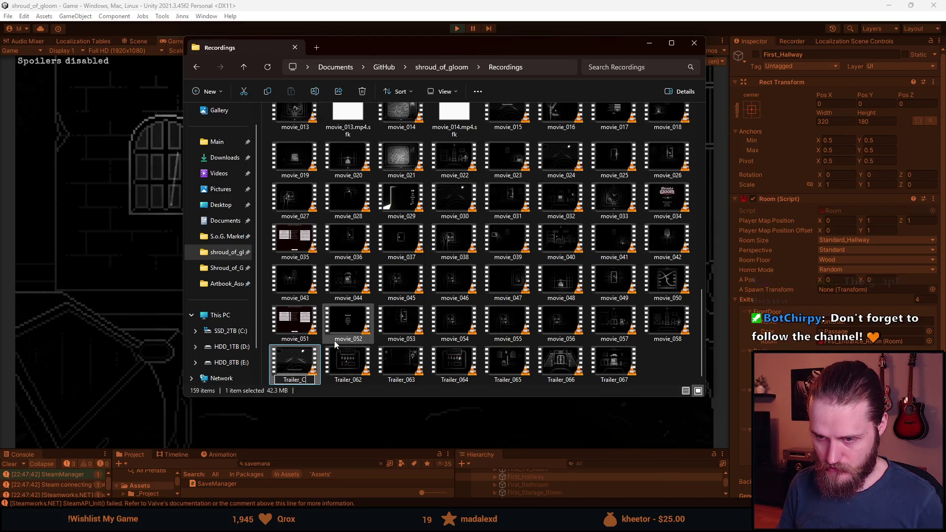
key("Return")
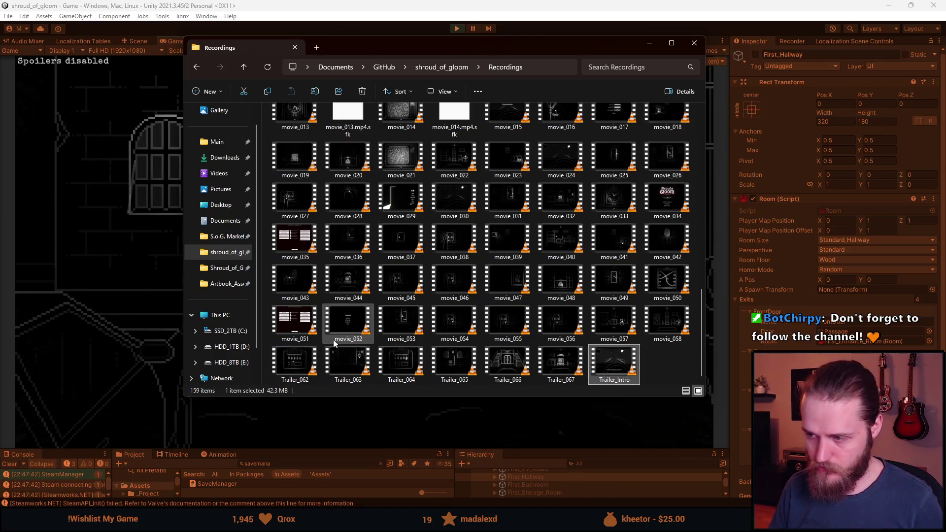
Review Trailer_062, rename it Trailer_Switches_Fail, then play Trailer_064.
double_click(293, 360)
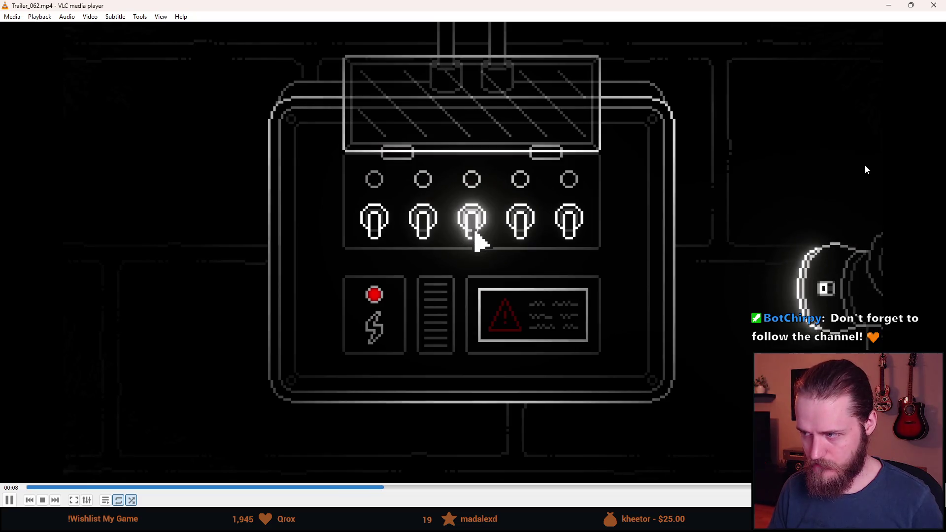
left_click(938, 8)
right_click(290, 362)
left_click(325, 339)
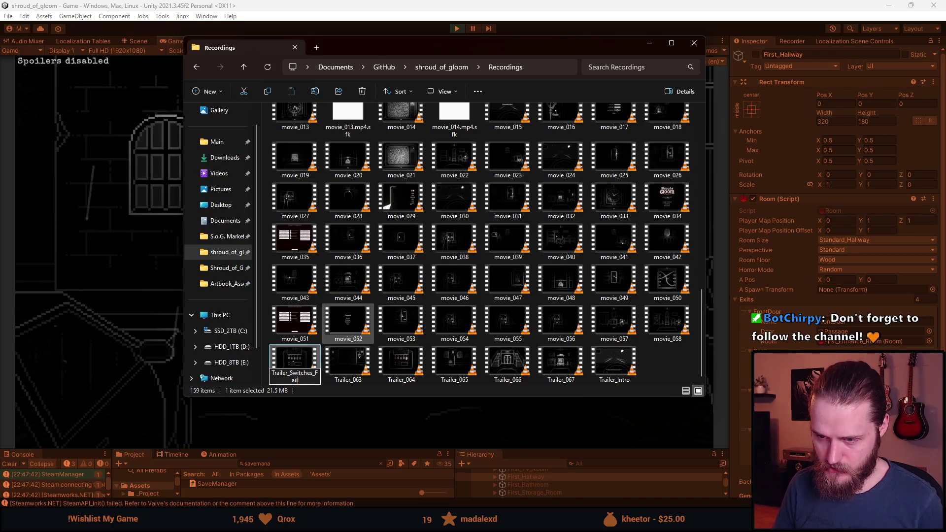
key("Return")
double_click(348, 351)
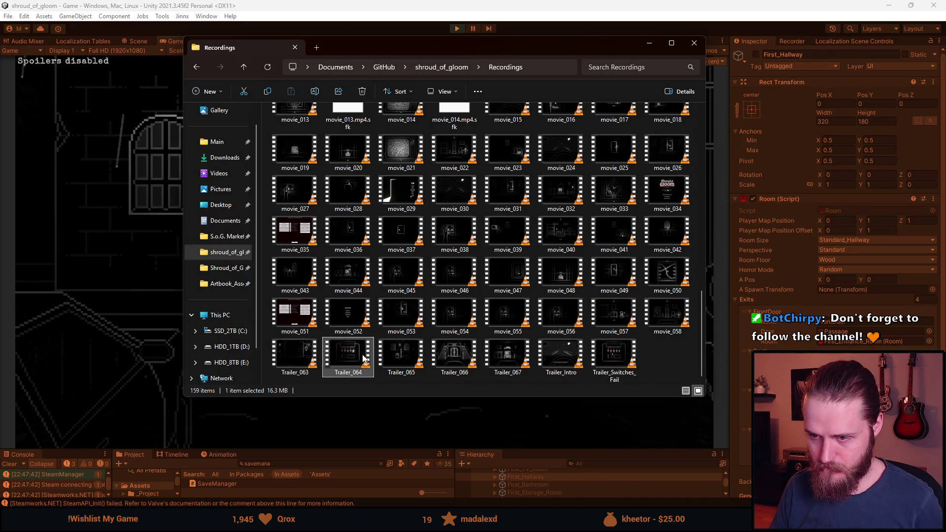